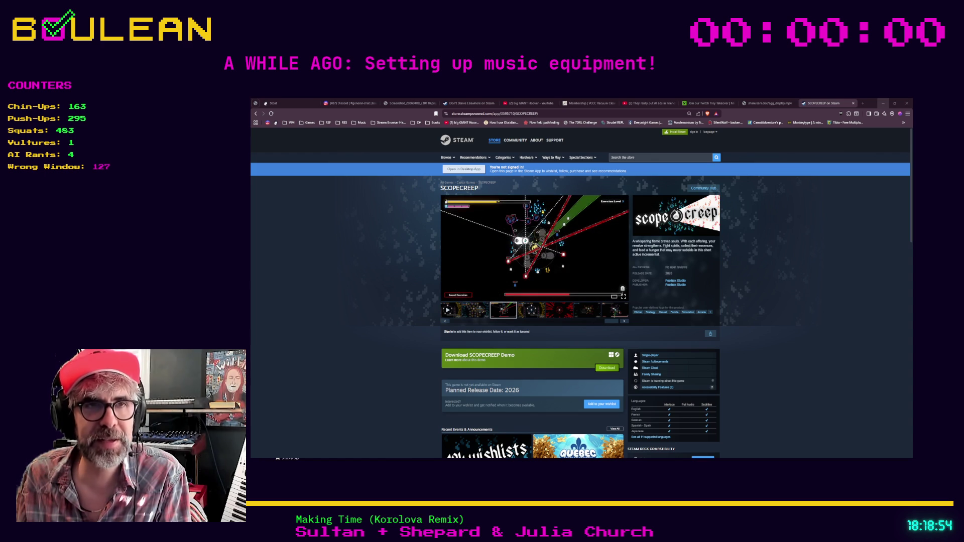
Step: Switch to Chrome and bring up the REAPER User Guide PDF at page 42
key(alt+Tab)
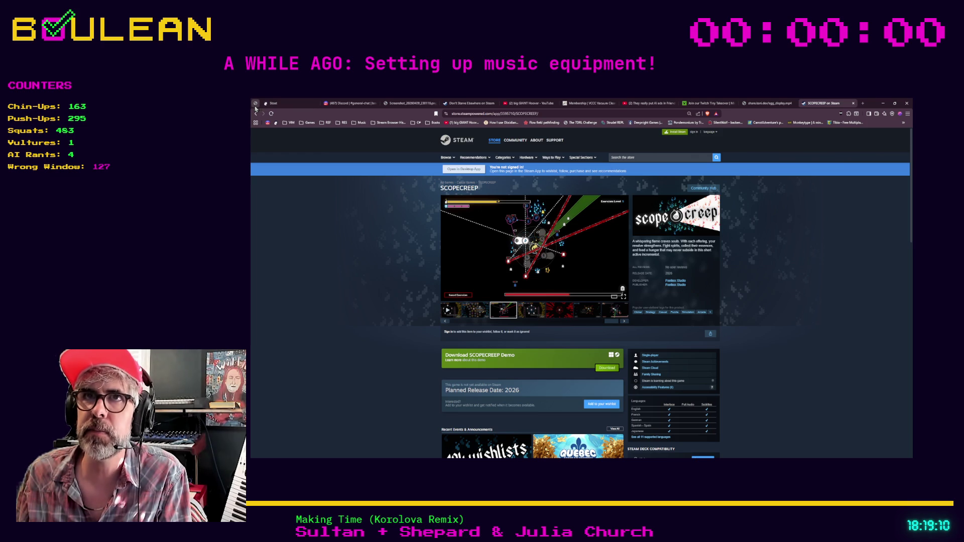
click(256, 103)
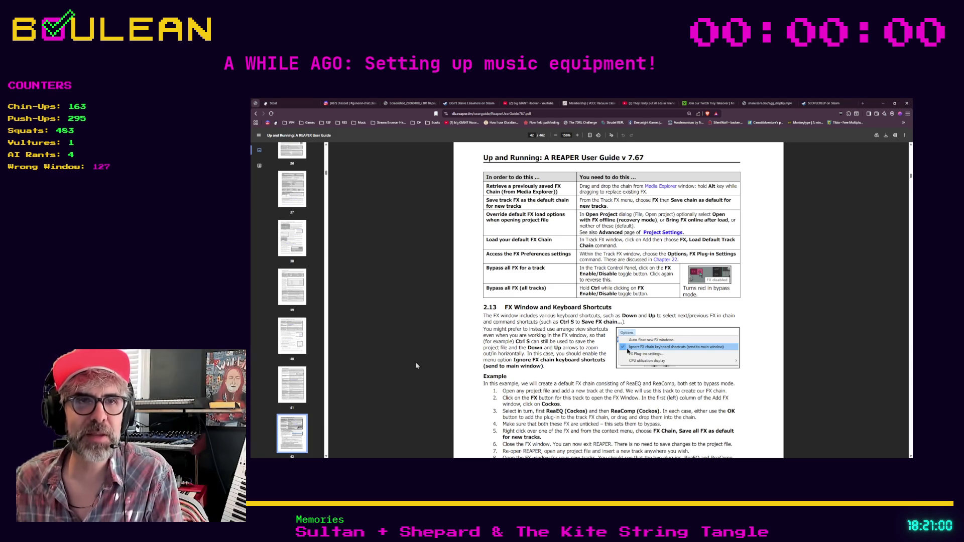
scroll(409, 324, down, 2)
Step: Scroll to the default FX chain Example and Tips 1–3 on page 42, then go fullscreen
scroll(410, 326, down, 2)
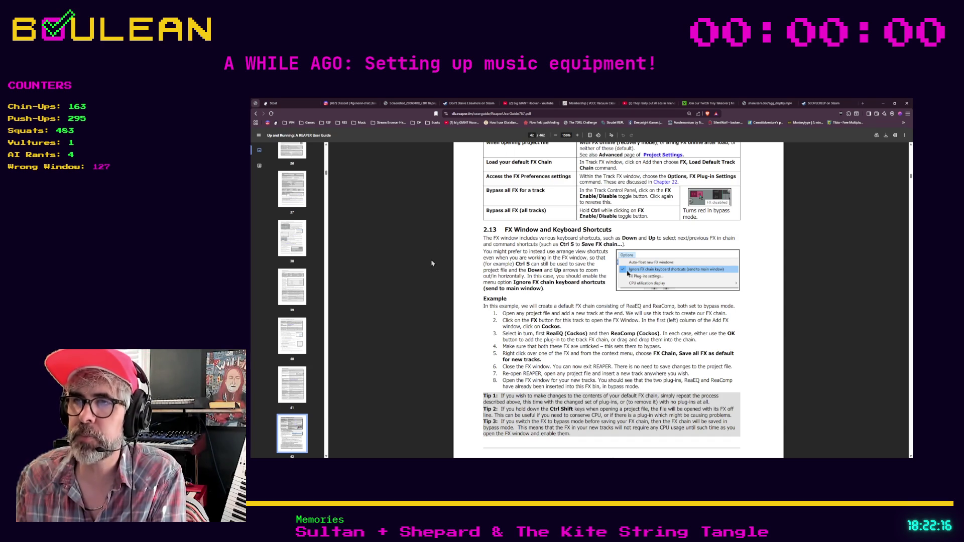
key(F11)
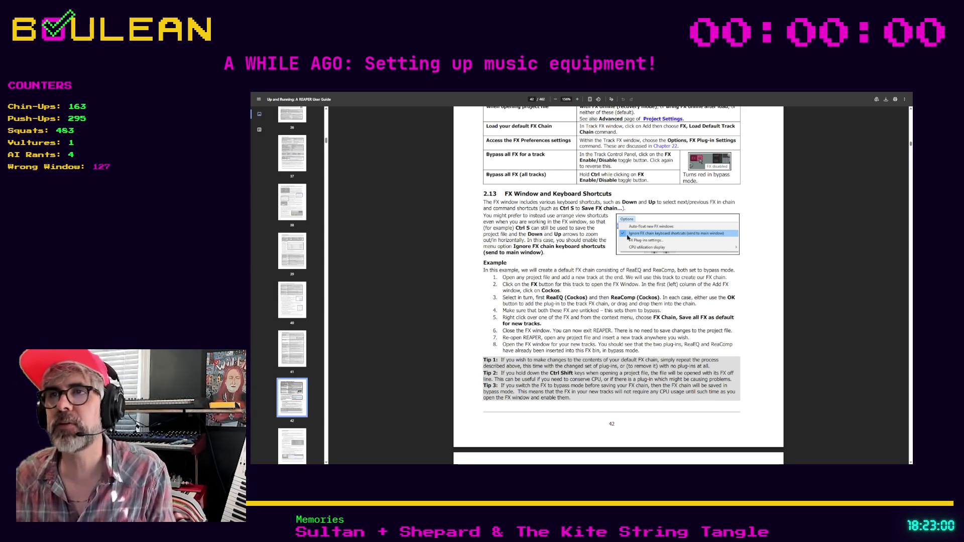
Step: Scroll back up to the FX chain task table and section 2.13 on page 42
scroll(619, 285, up, 3)
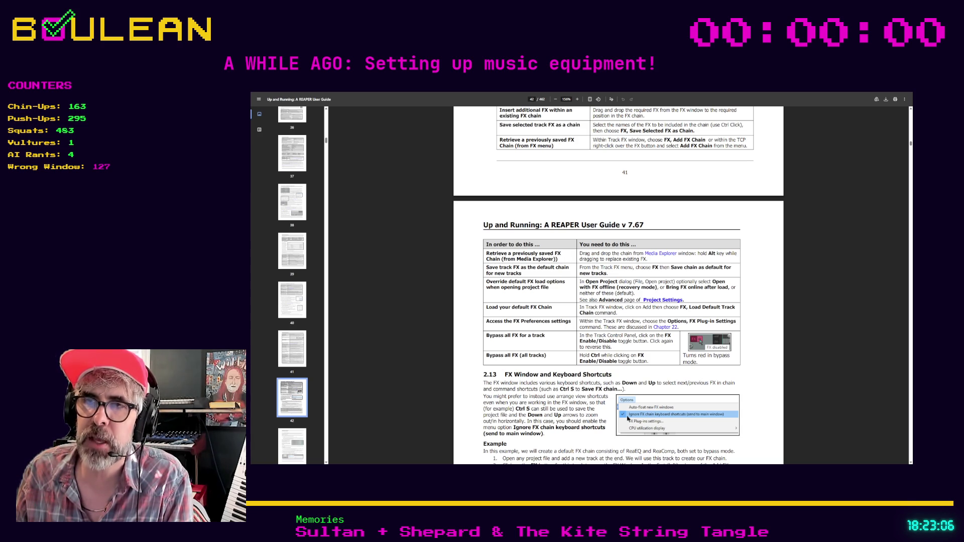
Step: Read further down page 42, exit fullscreen, and open the downloaded WAV file in Chrome
scroll(618, 284, down, 3)
scroll(618, 285, down, 2)
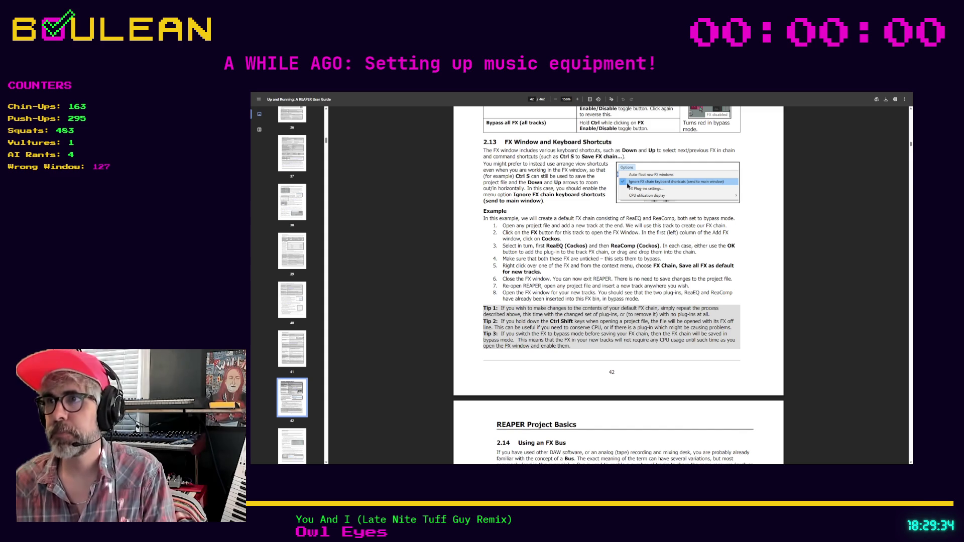
key(F11)
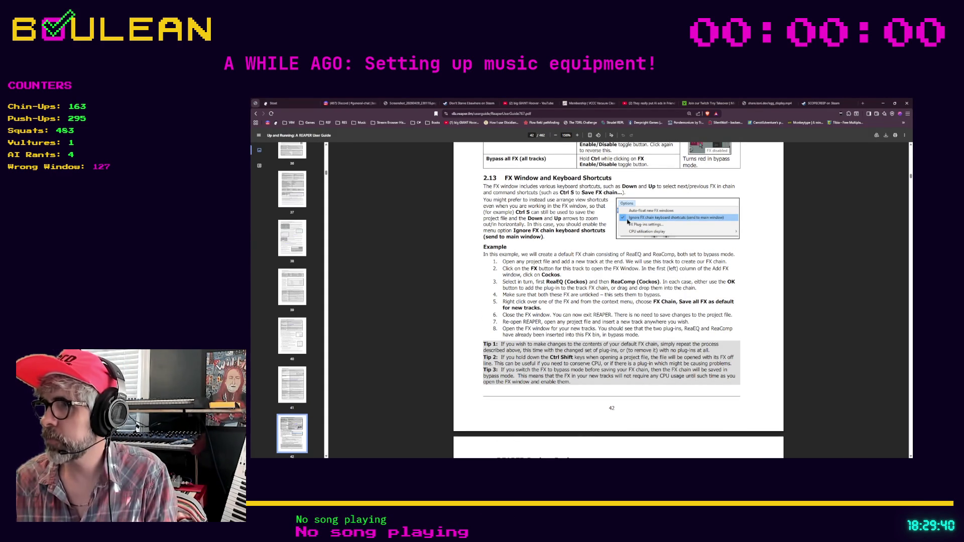
click(860, 111)
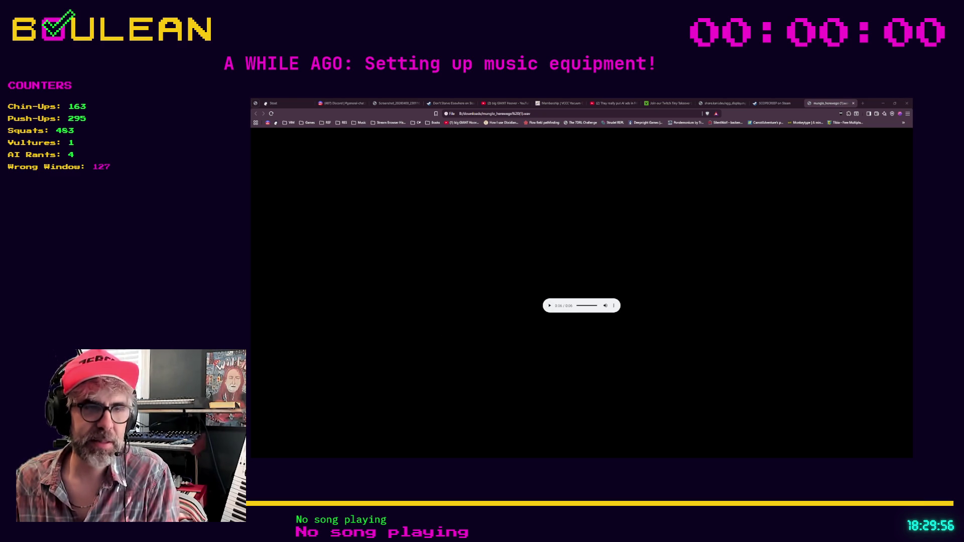
Step: Play munglo_herewego(1).wav, minimize and restore Chrome, and return to the User Guide tab
click(550, 307)
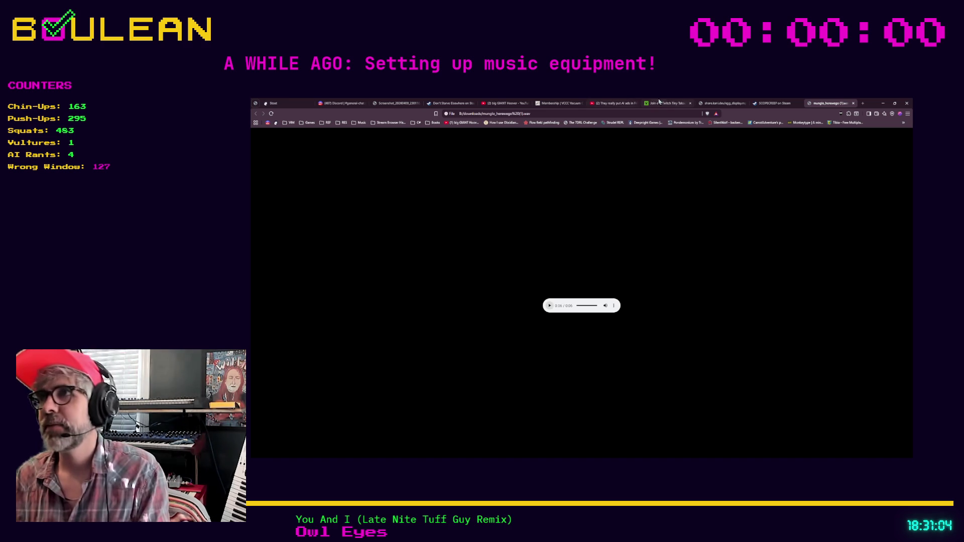
click(882, 104)
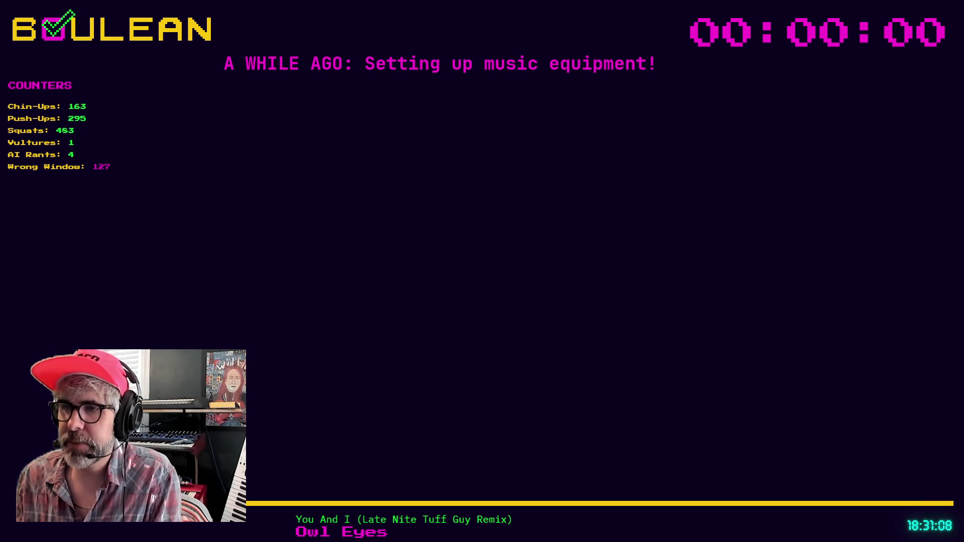
key(alt+Tab)
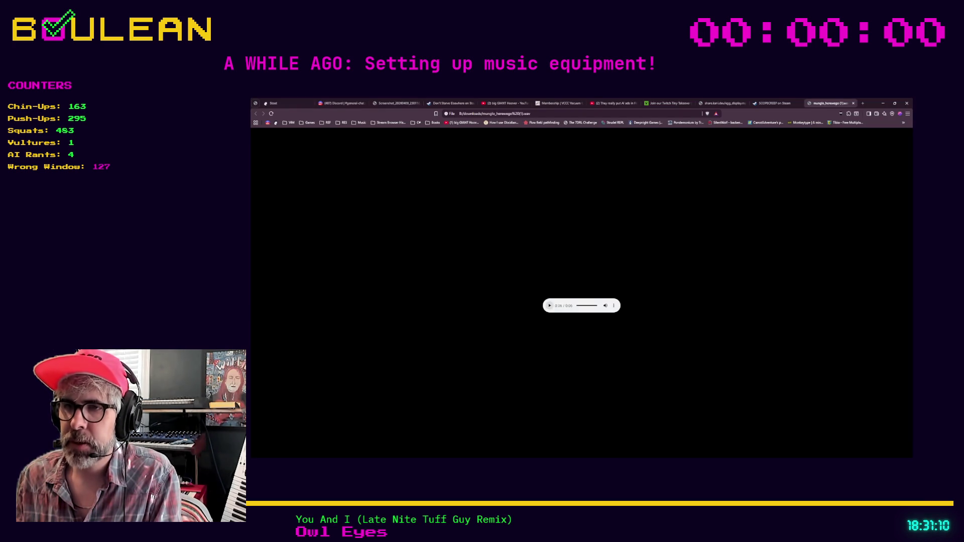
key(super+Down)
key(alt+Tab)
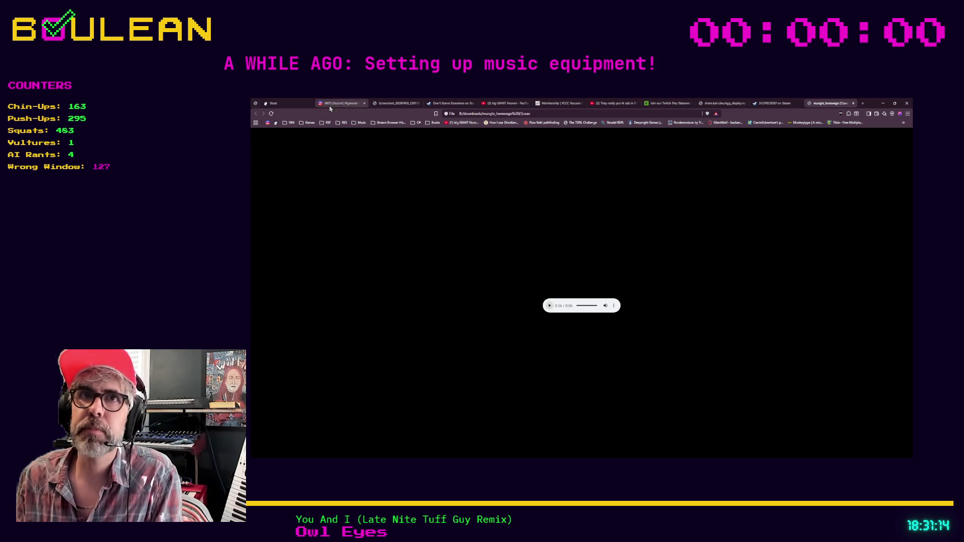
click(255, 103)
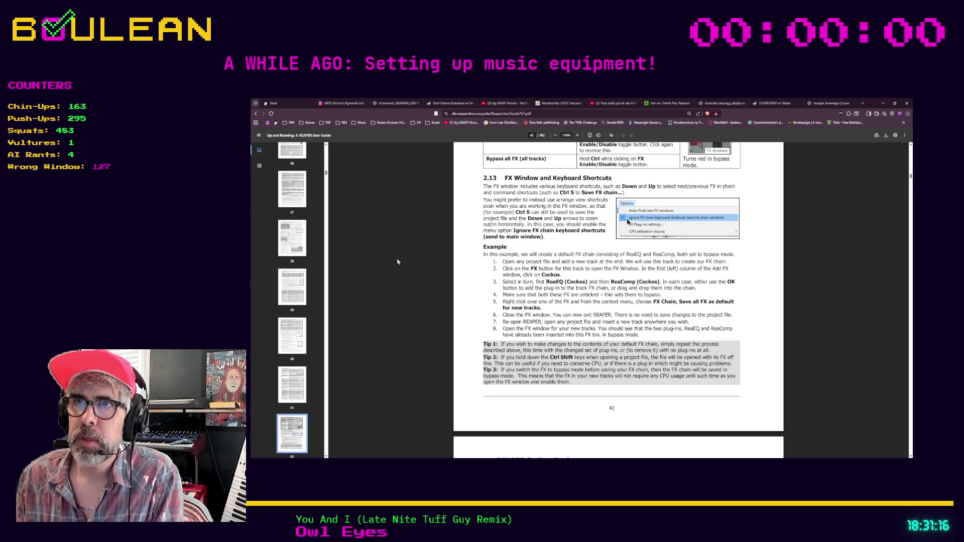
Step: Scroll to section 2.14 Using an FX Bus on page 43 and highlight the word Bus
scroll(397, 262, down, 1)
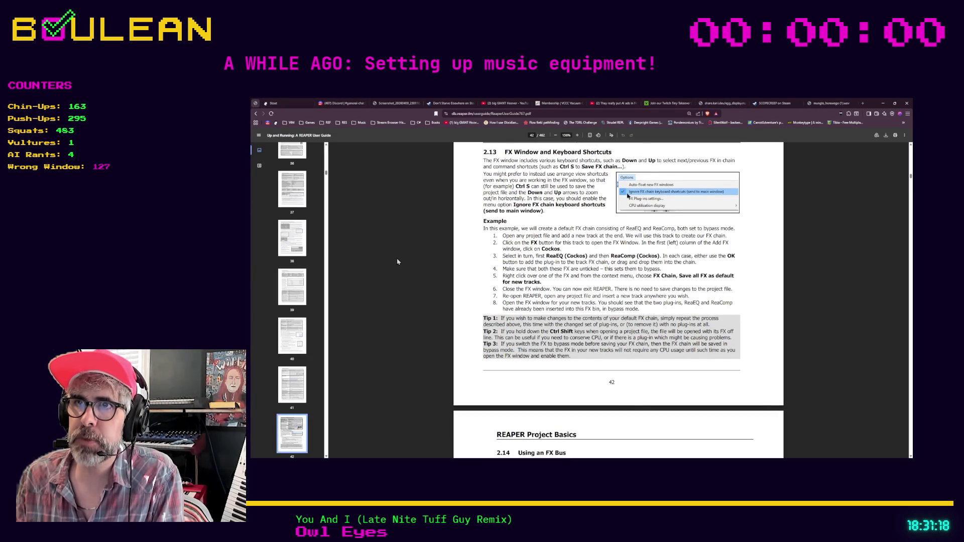
scroll(397, 262, down, 2)
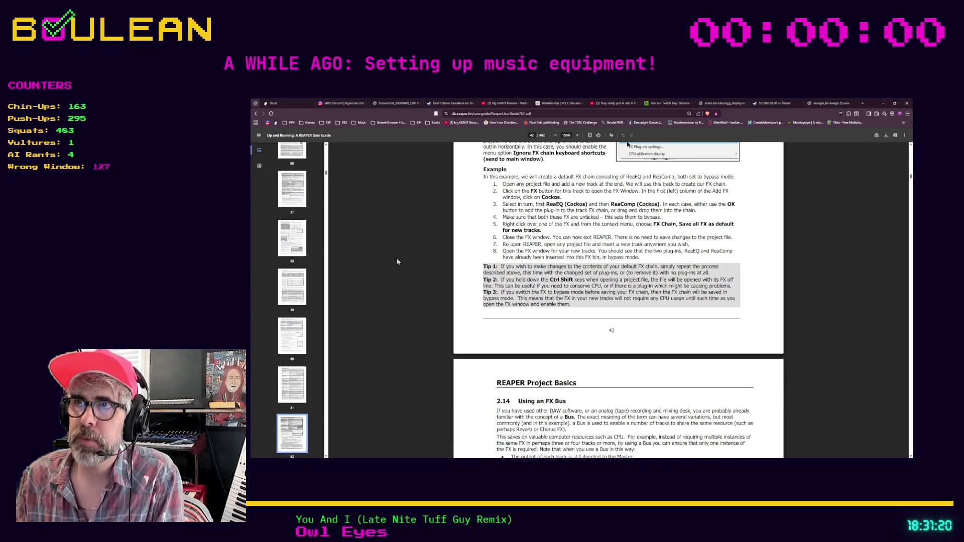
scroll(399, 261, down, 5)
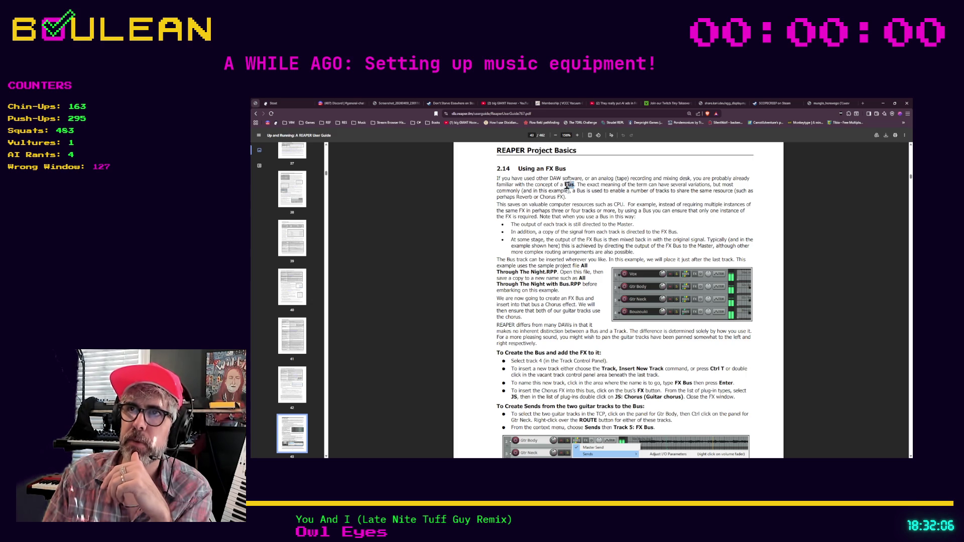
drag(564, 186, 572, 187)
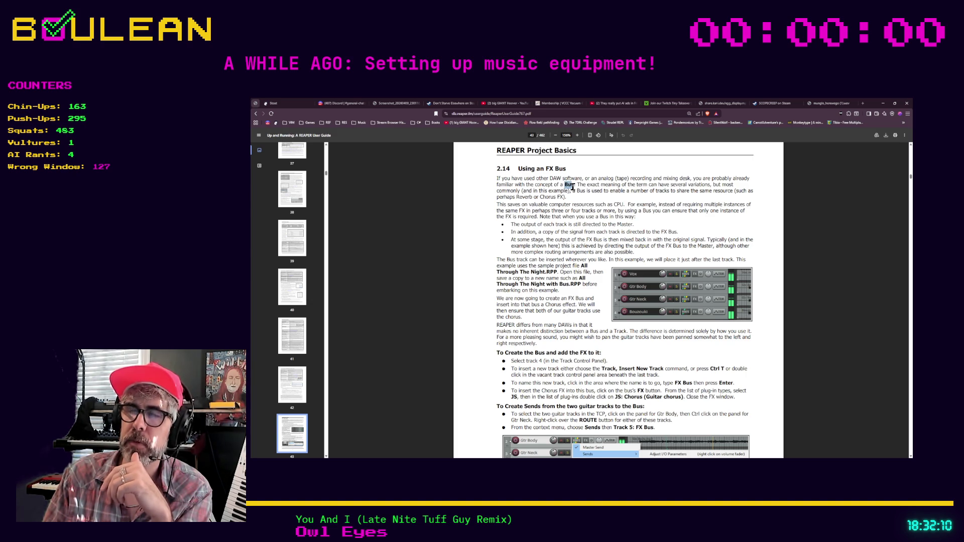
Step: Read the FX Bus steps down to creating sends from the guitar tracks, then minimize Chrome
click(576, 197)
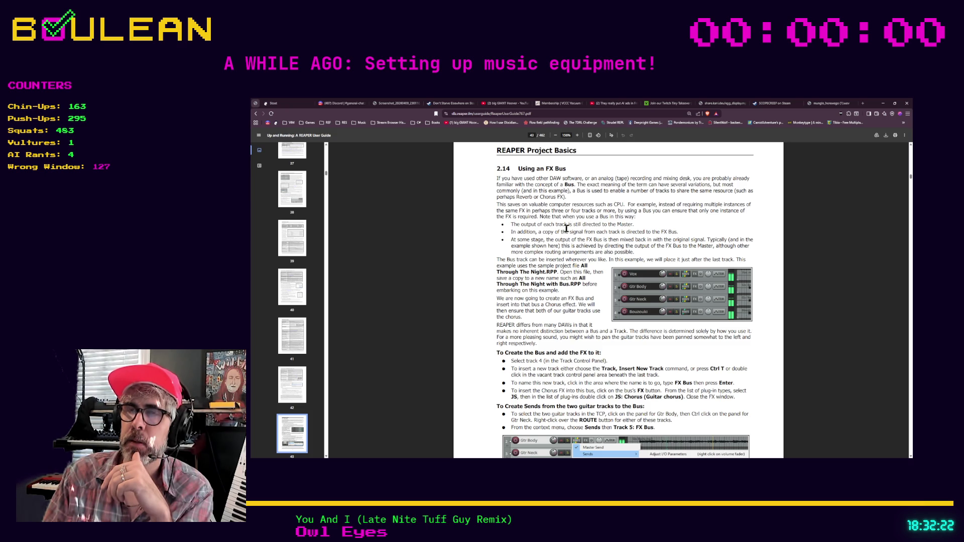
scroll(565, 233, down, 1)
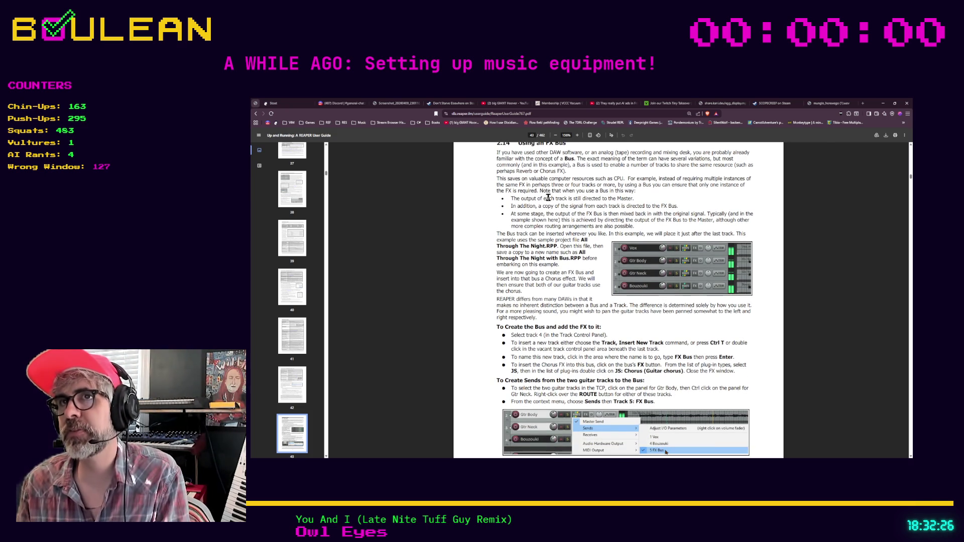
ctrl+scroll(545, 194, up, 3)
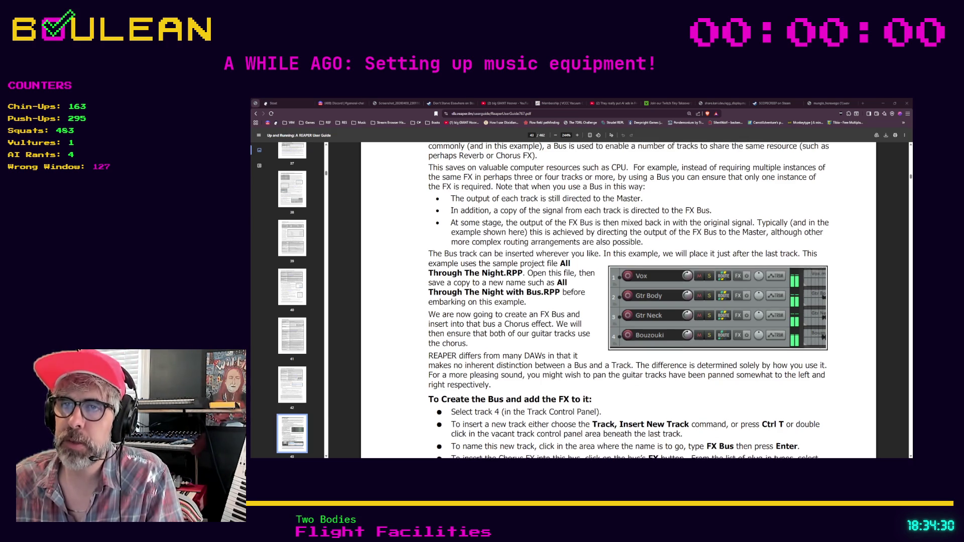
scroll(617, 301, down, 3)
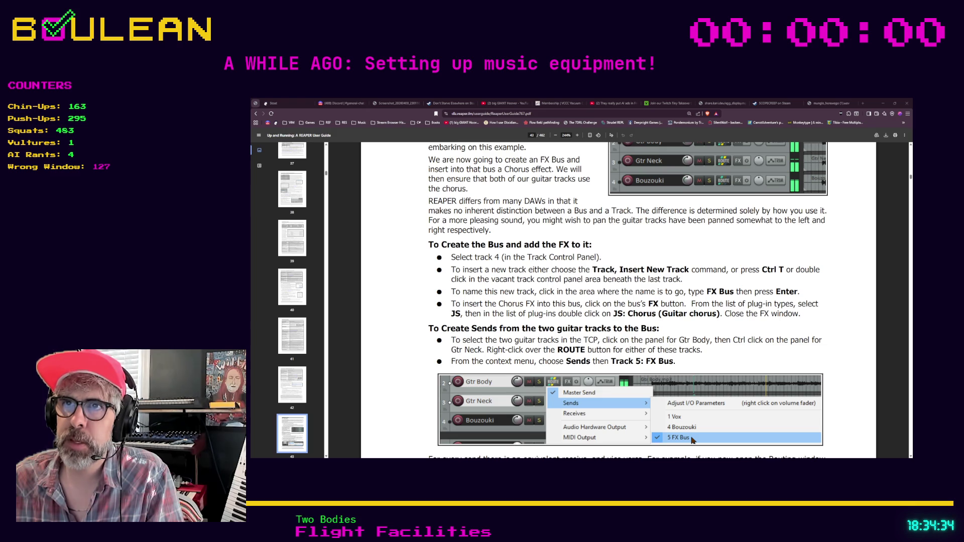
scroll(628, 301, down, 1)
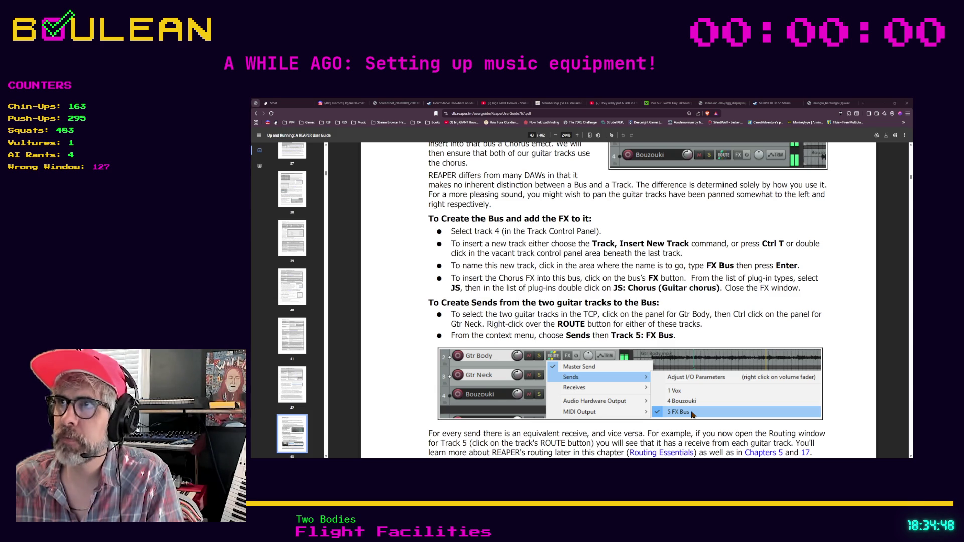
click(883, 103)
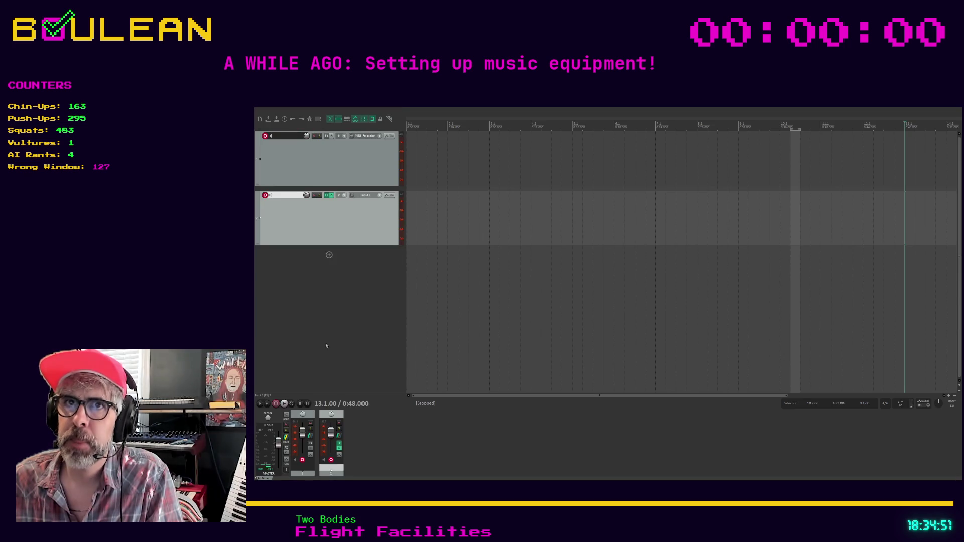
Step: Add a third track in REAPER and name it FXBus
double_click(308, 343)
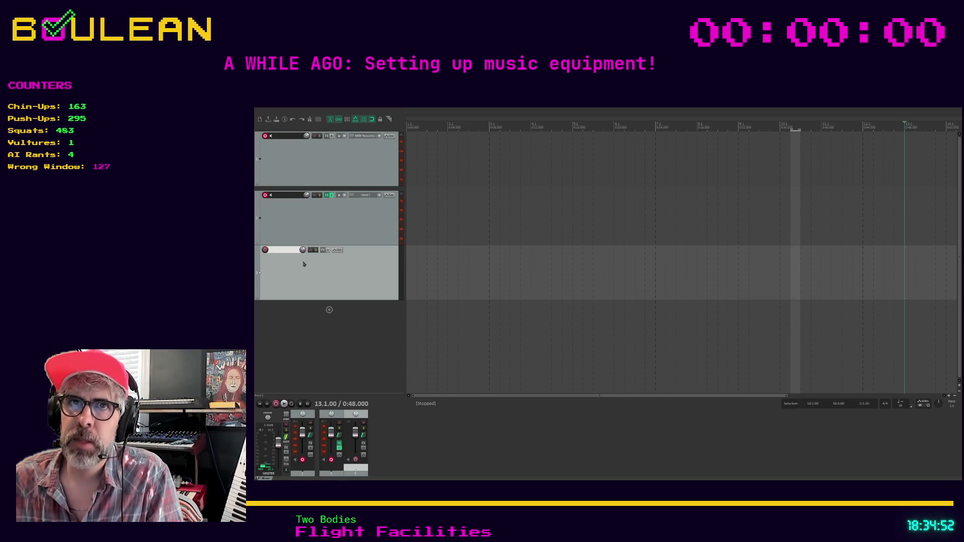
double_click(288, 251)
text(FXBus)
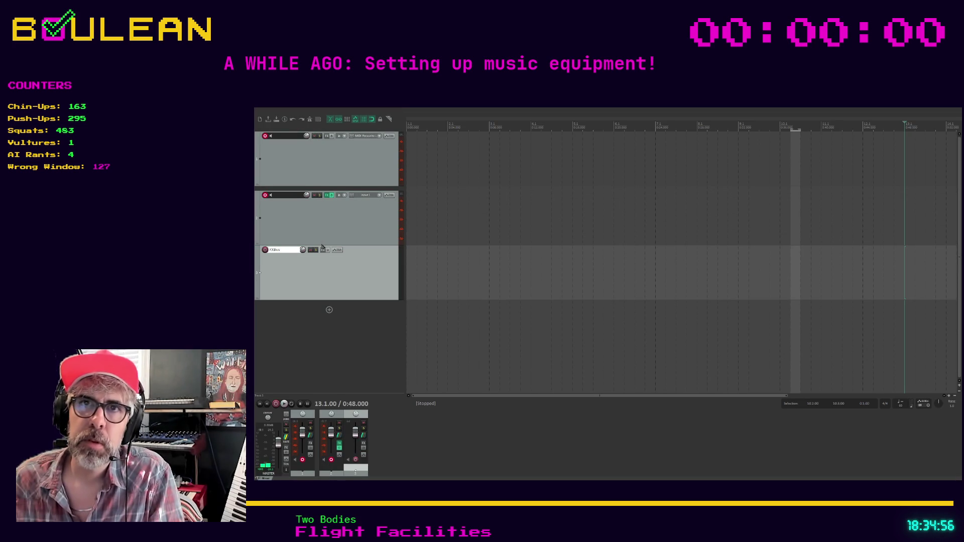
click(295, 327)
Step: Rename the second track Moog Audio and the first track Moog MIDI
click(325, 215)
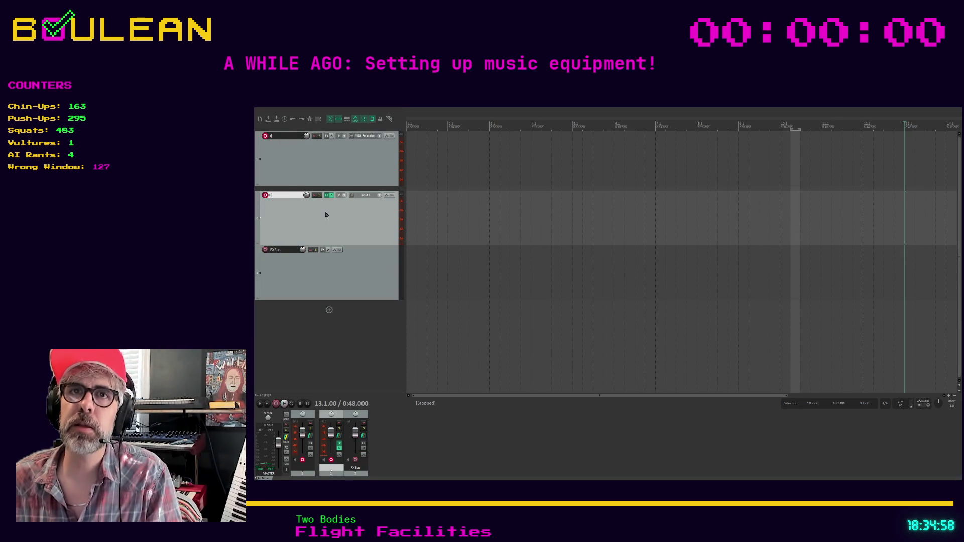
double_click(286, 196)
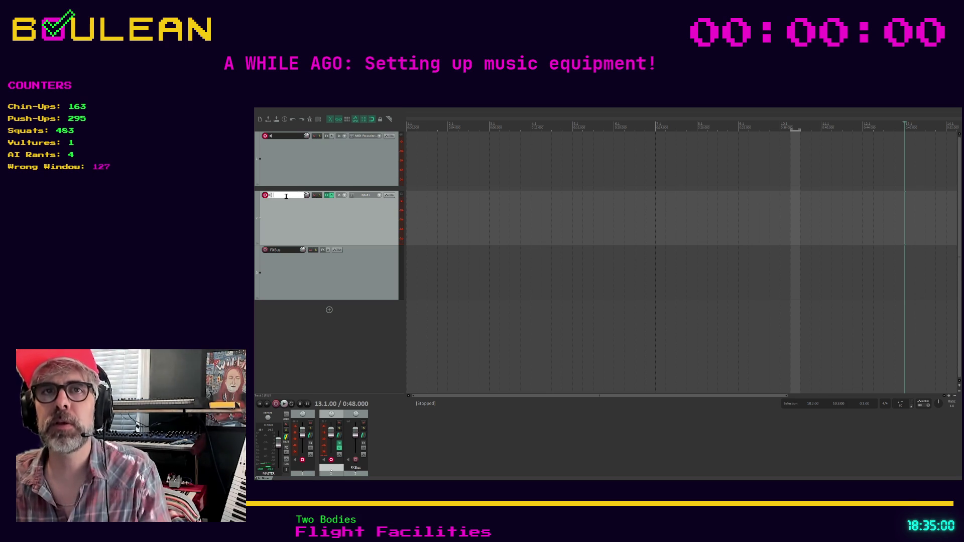
text(Moog Audio)
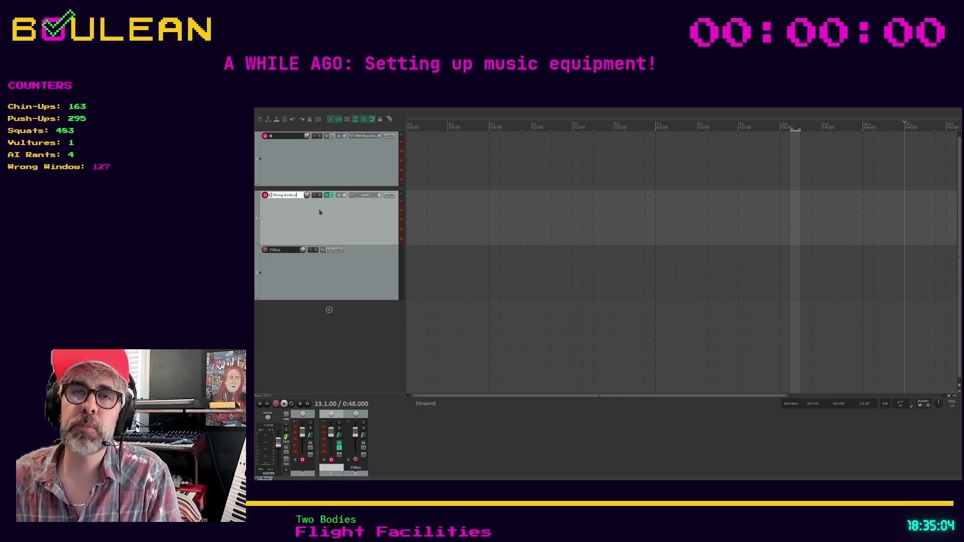
key(Return)
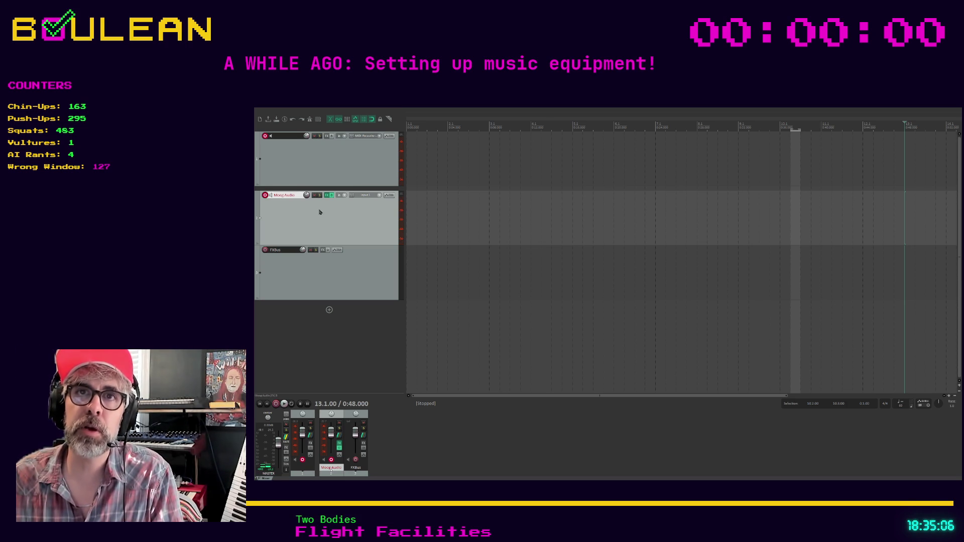
double_click(289, 141)
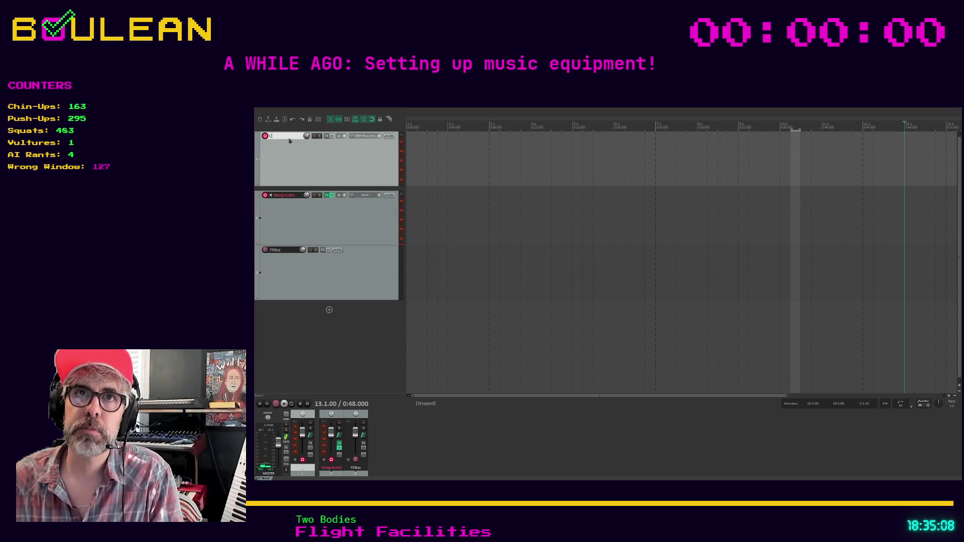
text(Moog M)
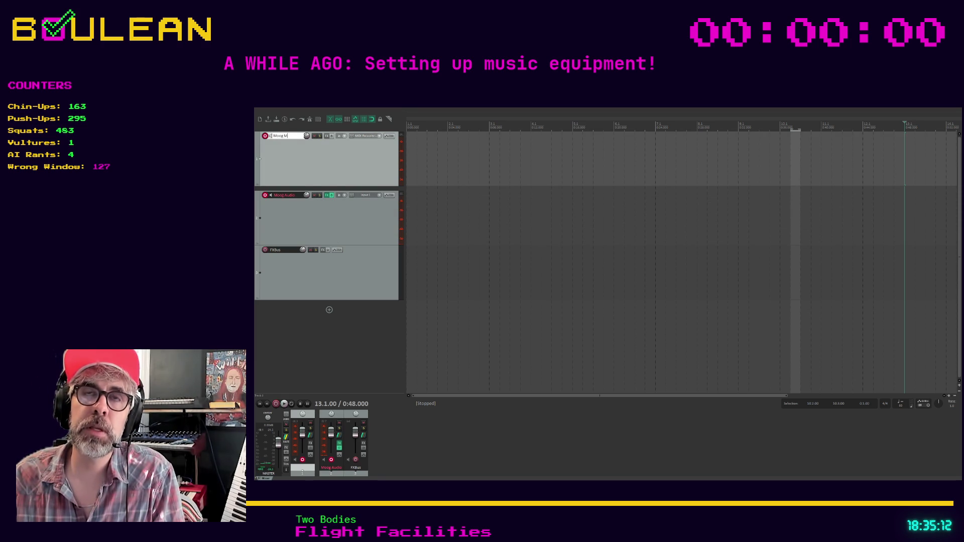
text(IDI)
click(342, 221)
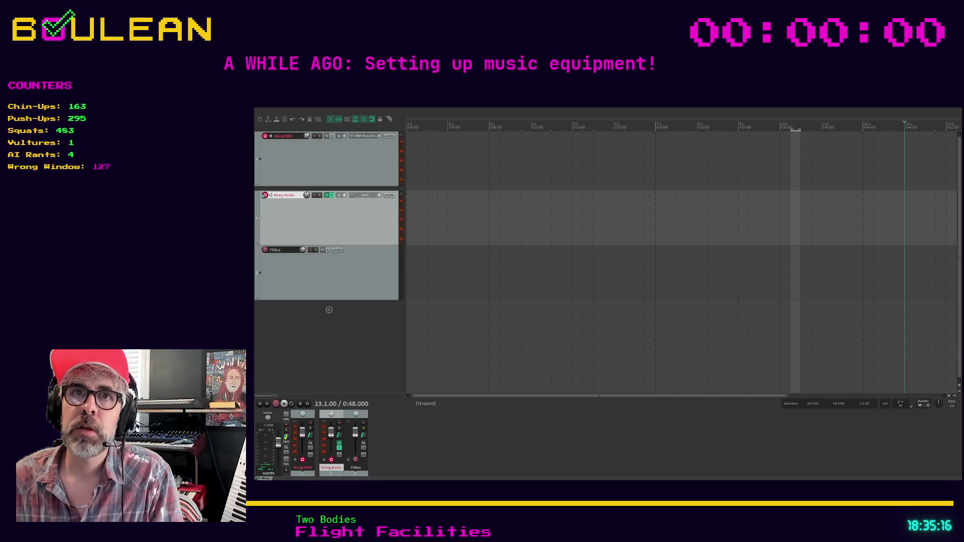
click(265, 195)
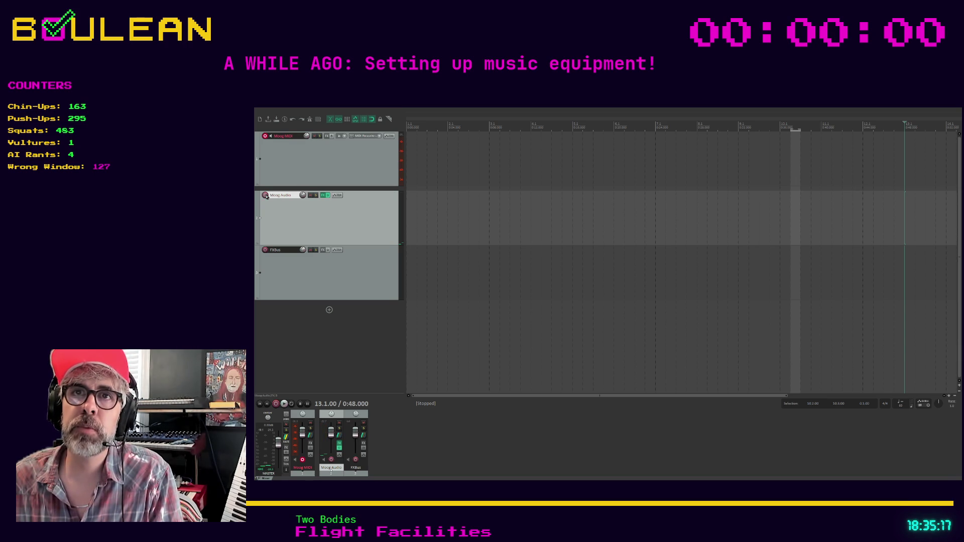
click(265, 136)
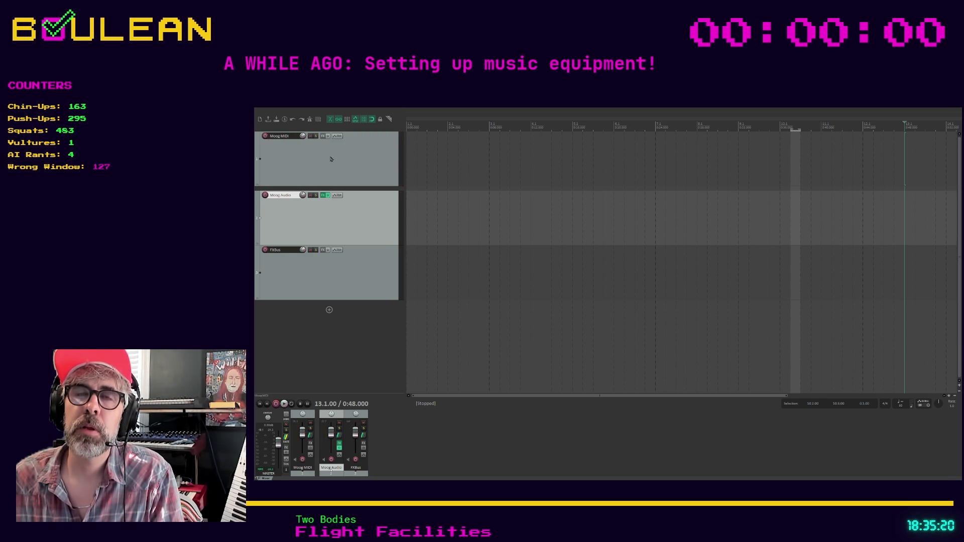
click(344, 161)
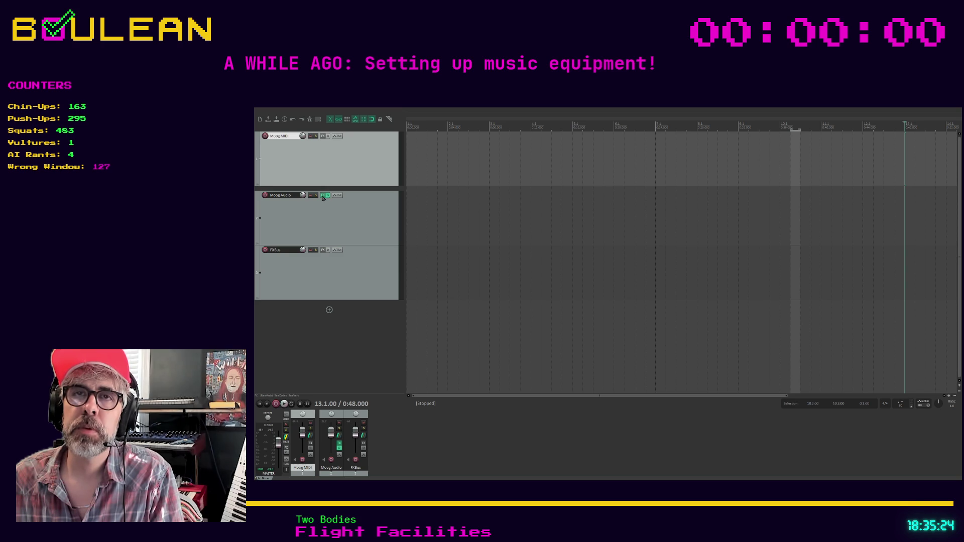
click(346, 225)
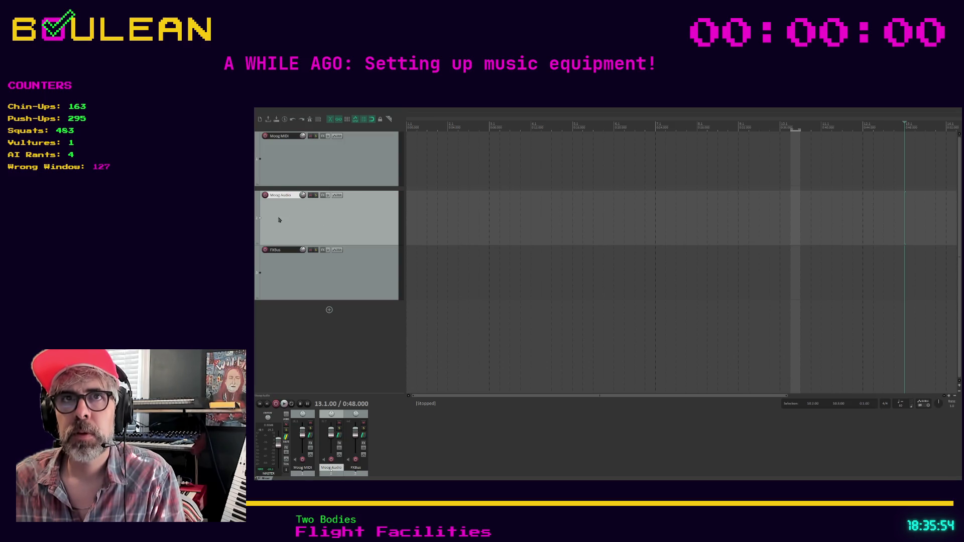
click(265, 195)
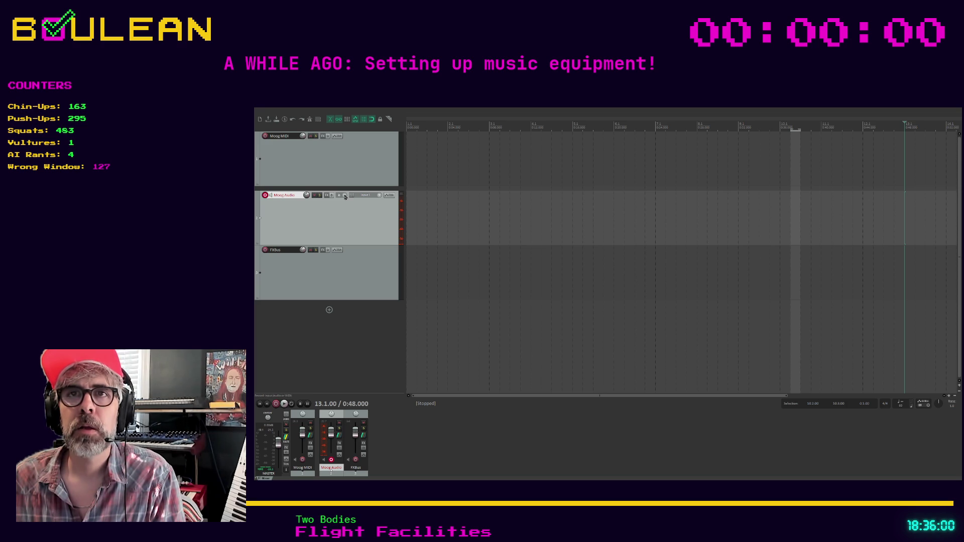
click(265, 195)
click(315, 196)
click(316, 196)
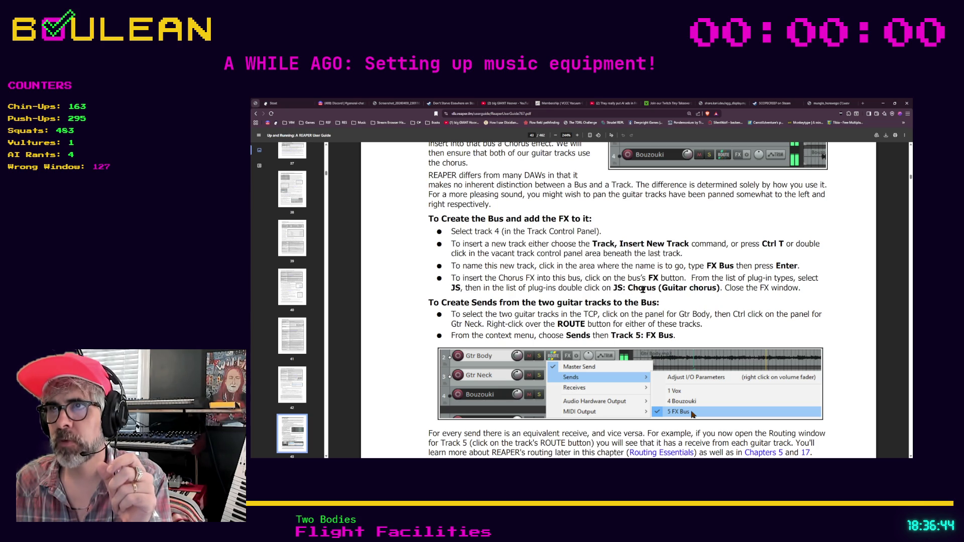
click(883, 103)
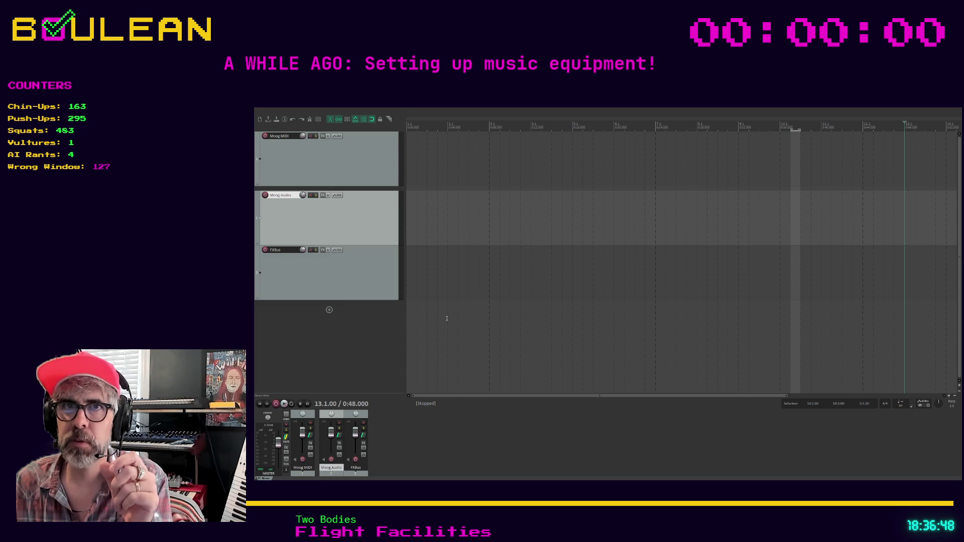
Step: Select the FXBus track and switch to the guide's instructions for creating sends
click(348, 279)
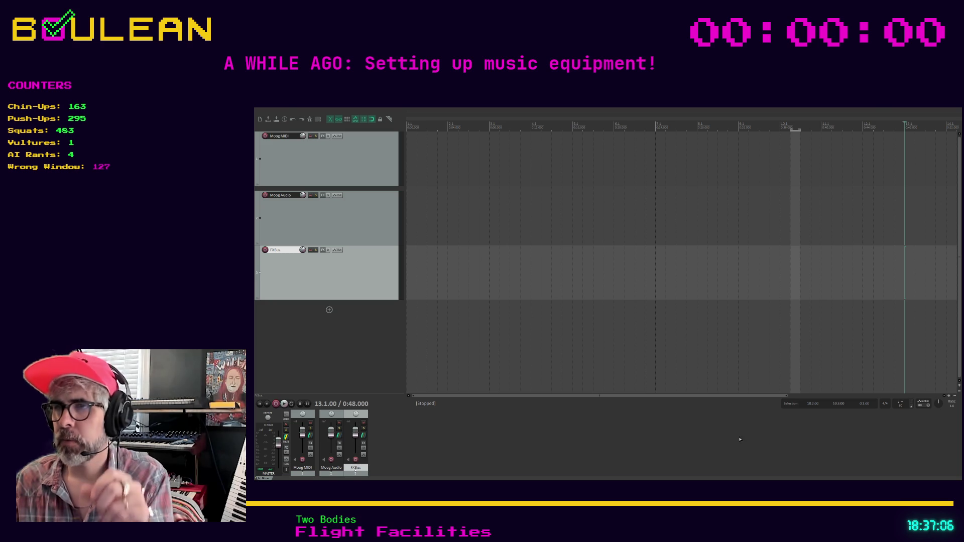
key(alt+Tab)
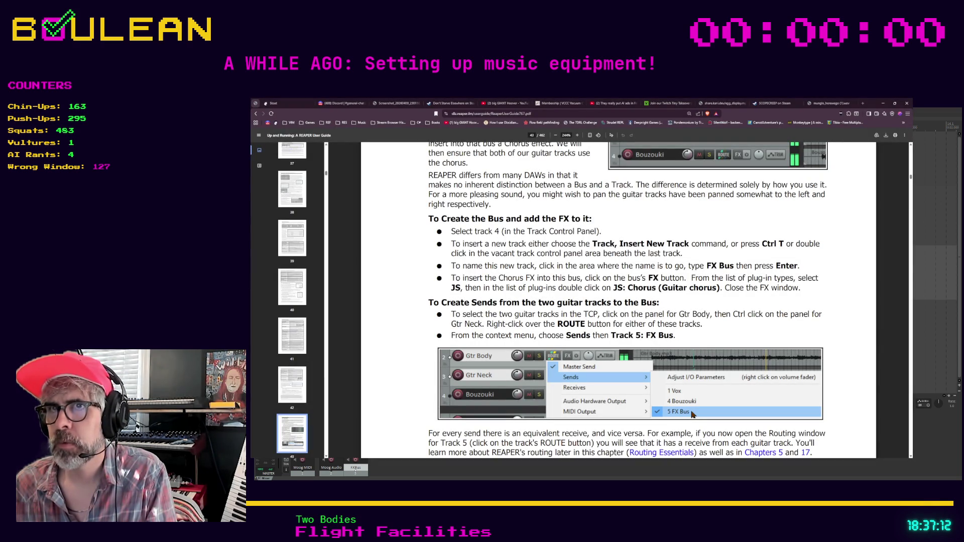
key(alt+Tab)
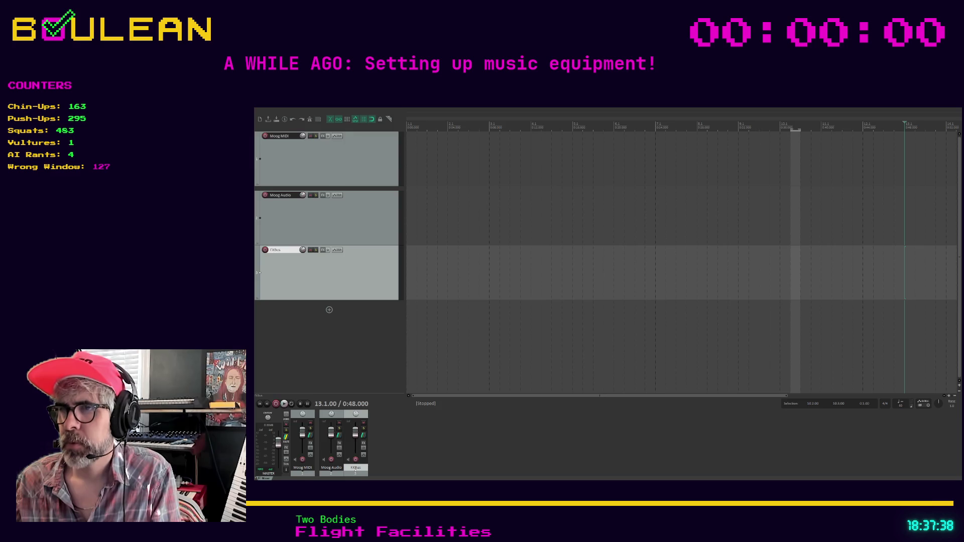
key(alt+Tab)
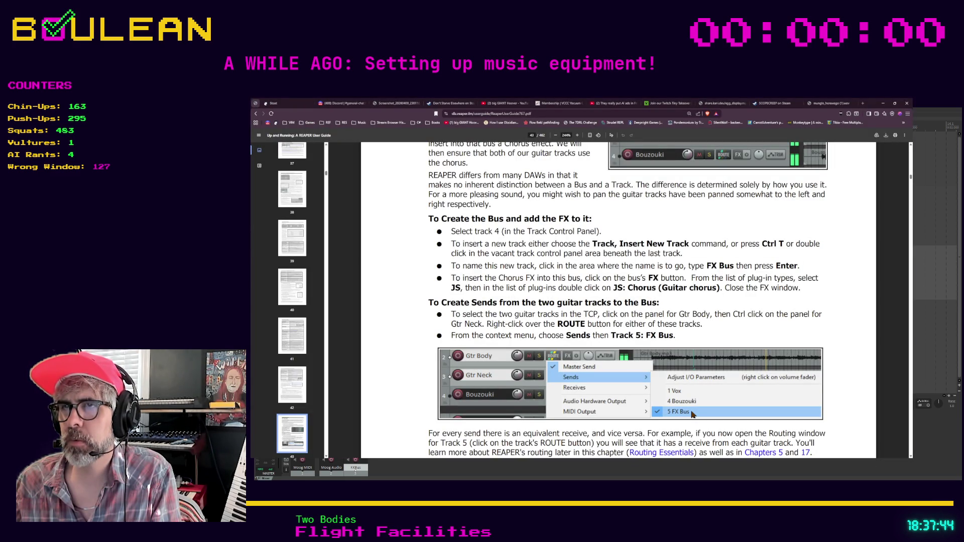
key(alt+Tab)
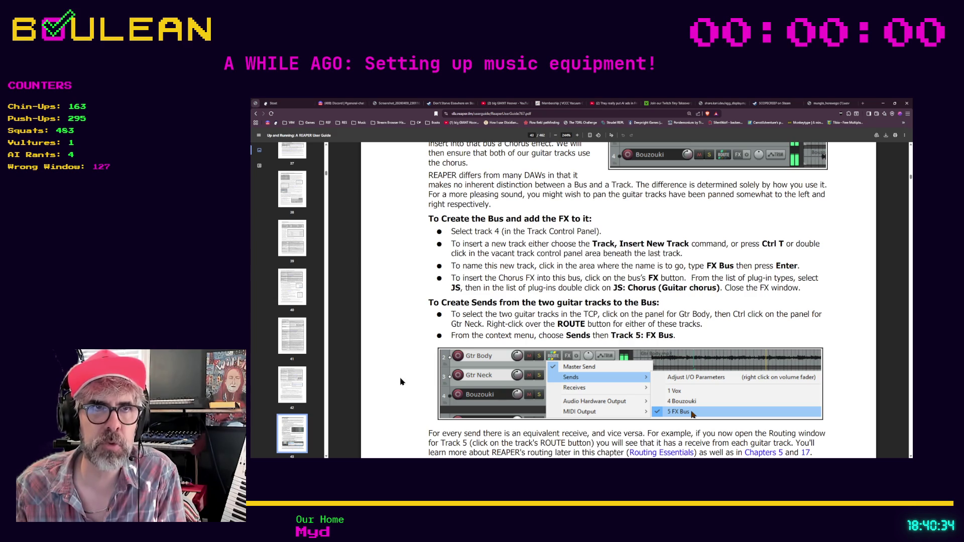
Step: Open an empty new tab in Brave with Ctrl+T
key(ctrl+t)
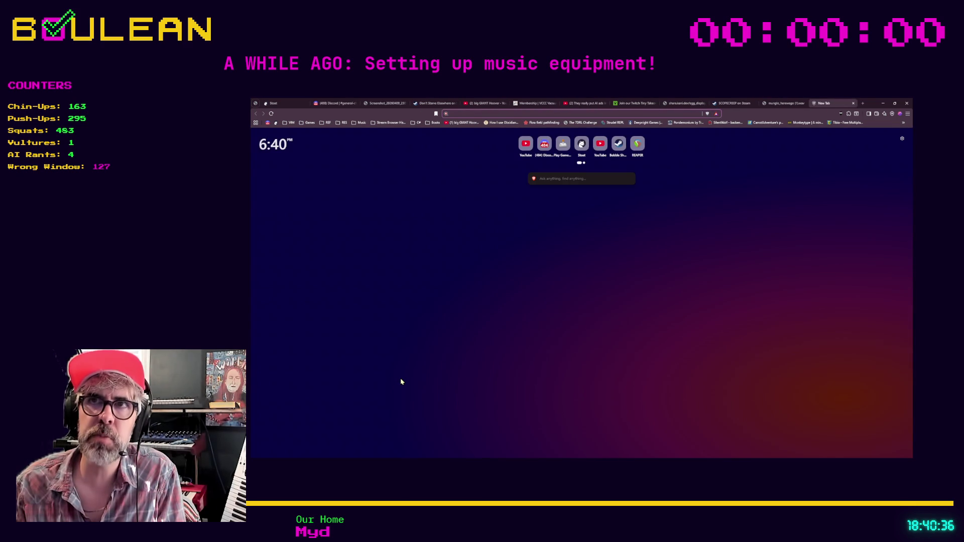
Step: Search Brave for 'moof mf101' and open the Moog Music Software store result
text(moof mf101)
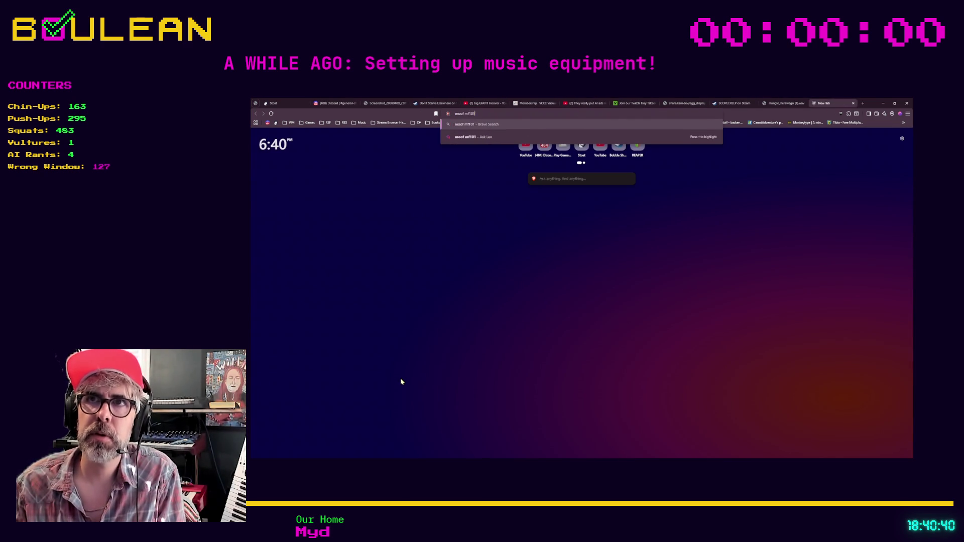
key(Return)
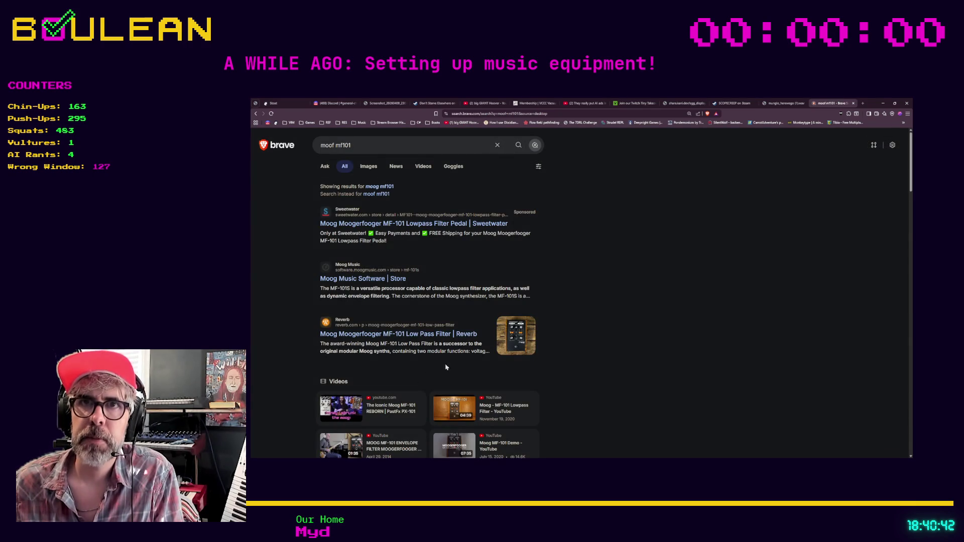
click(344, 280)
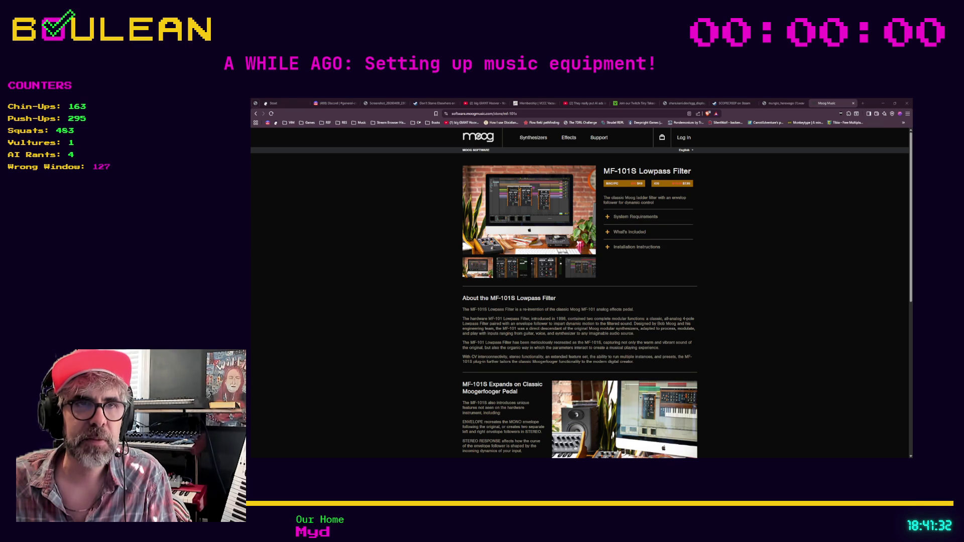
Step: Scroll down the MF-101S Lowpass Filter page through its About and Sounds sections
scroll(581, 294, down, 2)
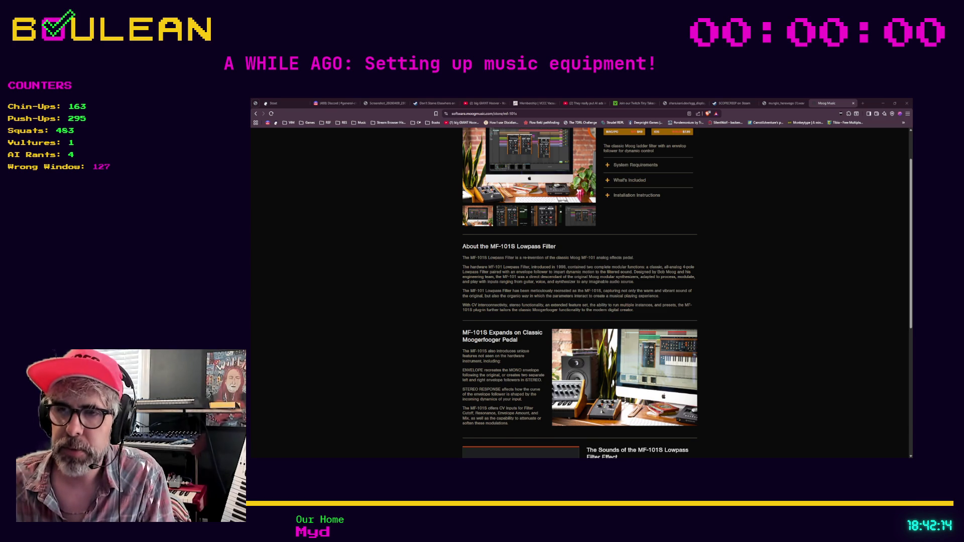
scroll(687, 293, down, 2)
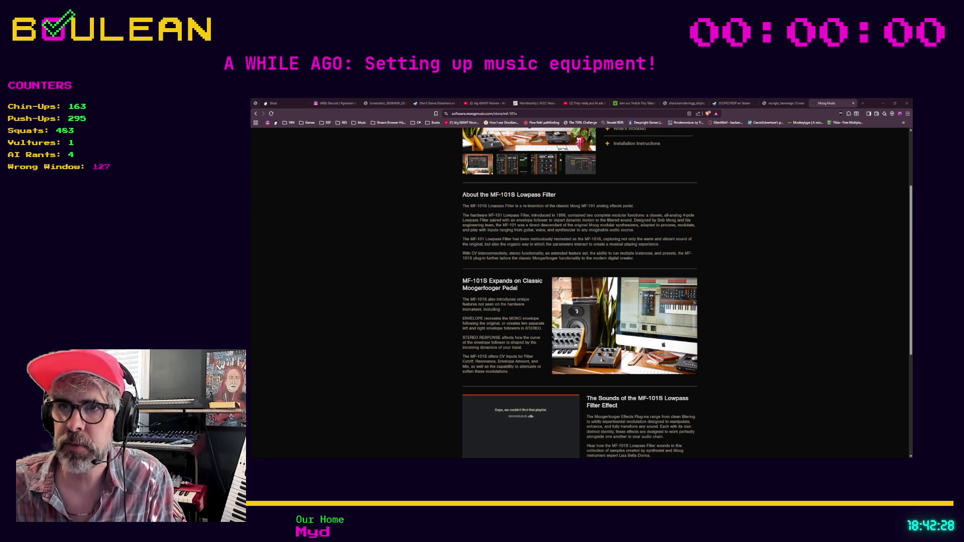
scroll(580, 291, down, 1)
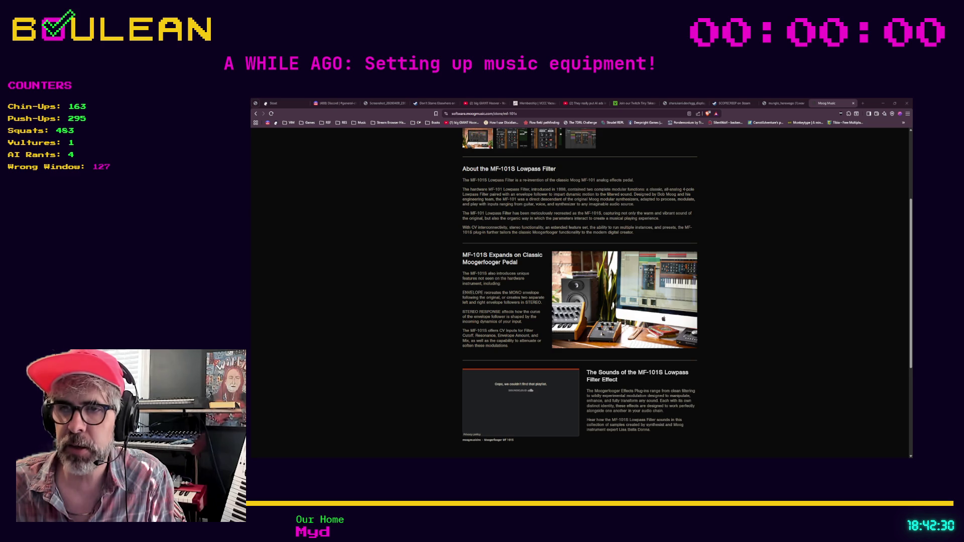
Step: Scroll the MF-101S store page, then switch to the REAPER User Guide PDF and scroll it
scroll(580, 291, up, 4)
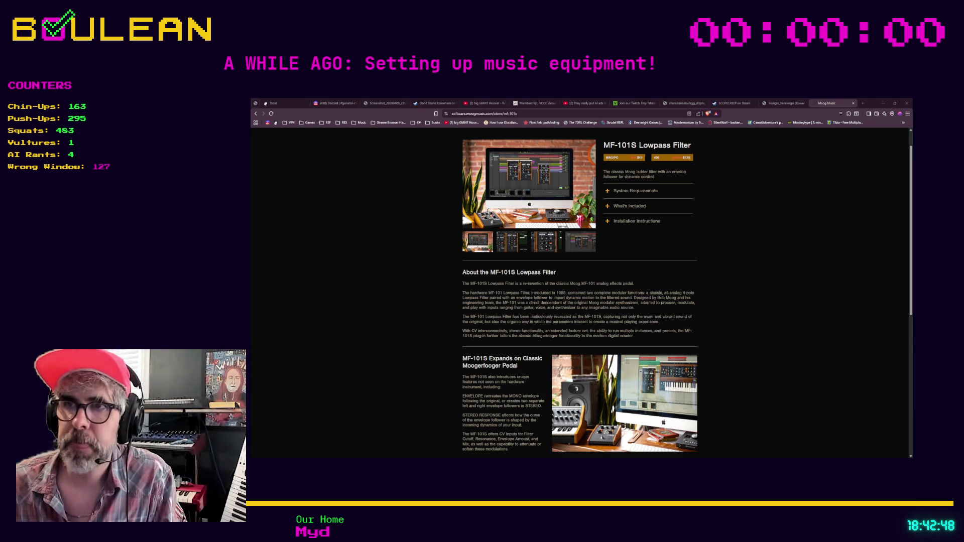
scroll(581, 293, down, 2)
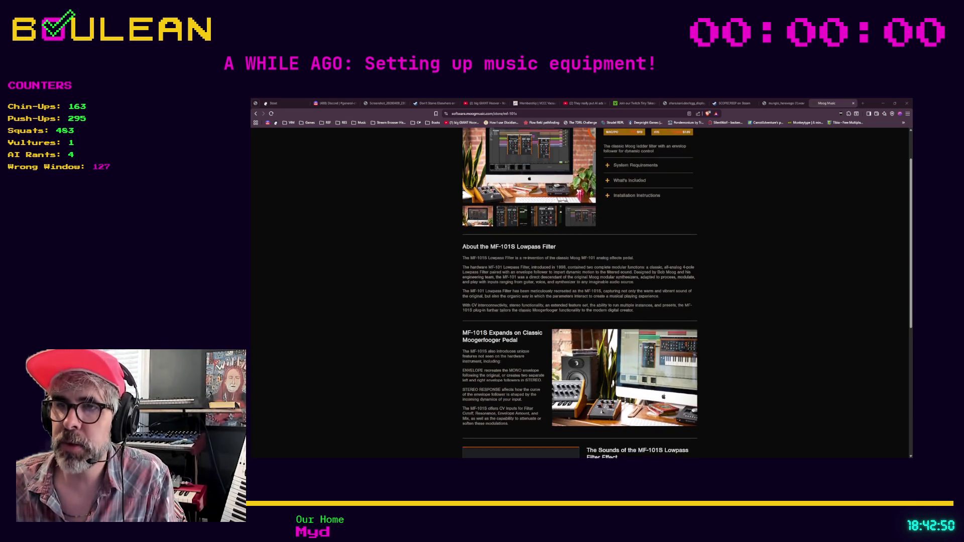
scroll(581, 293, up, 3)
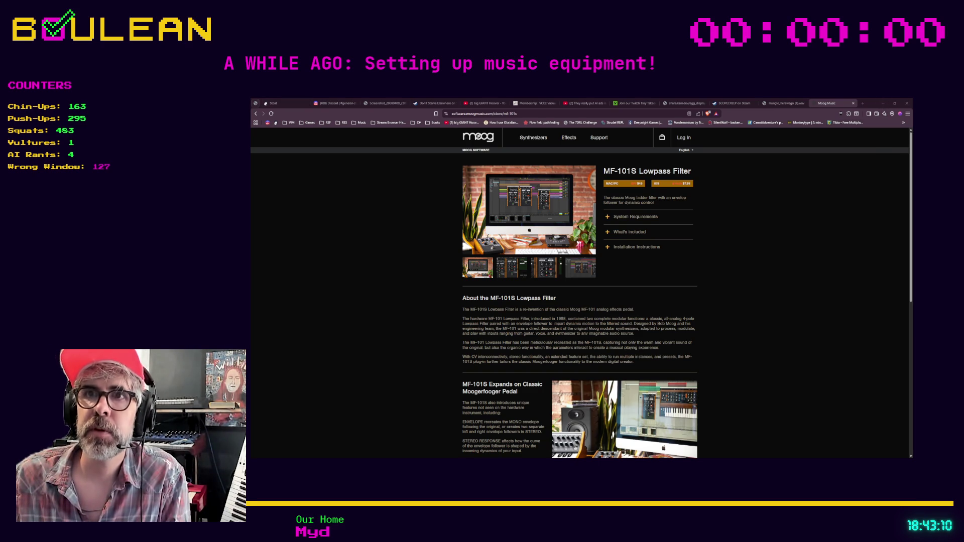
key(alt+Tab)
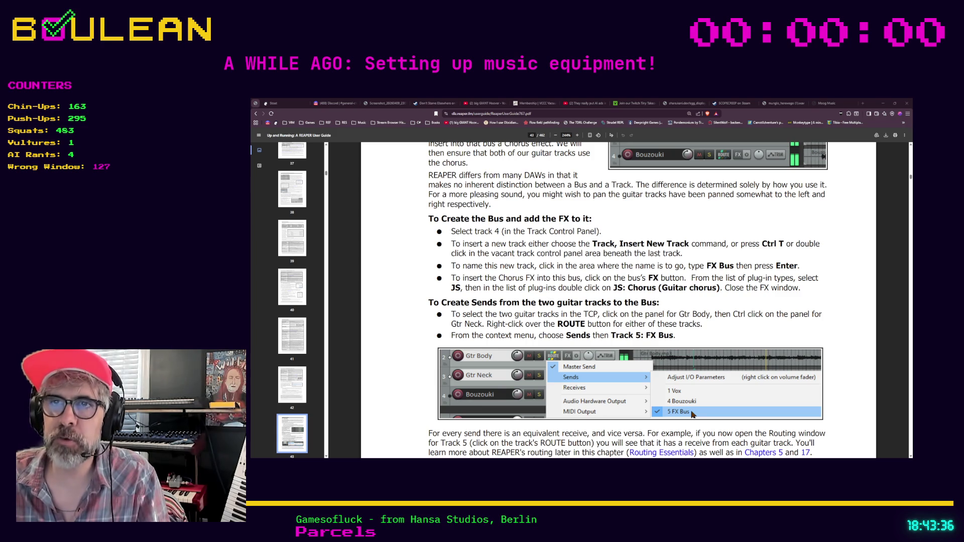
scroll(627, 301, down, 2)
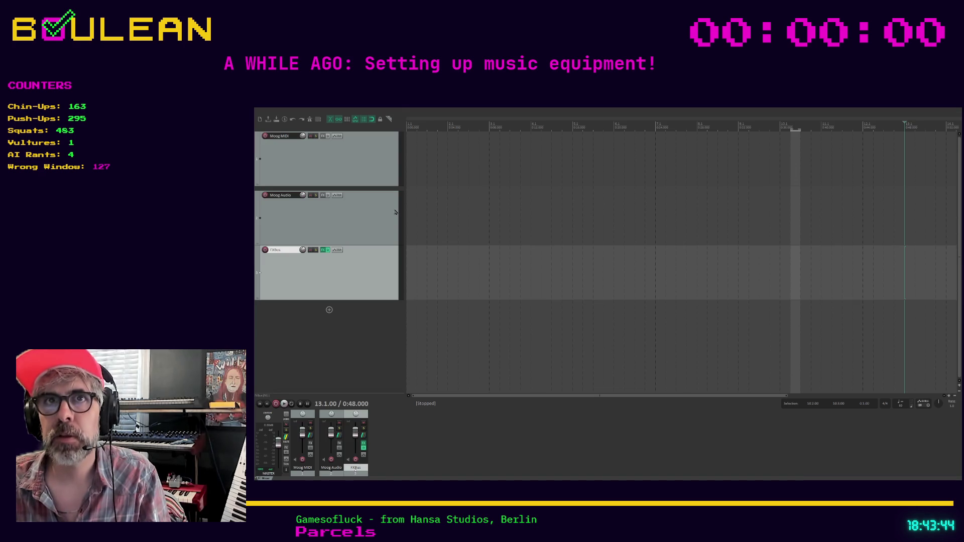
Step: Select the Moog Audio track in REAPER's track control panel
click(353, 199)
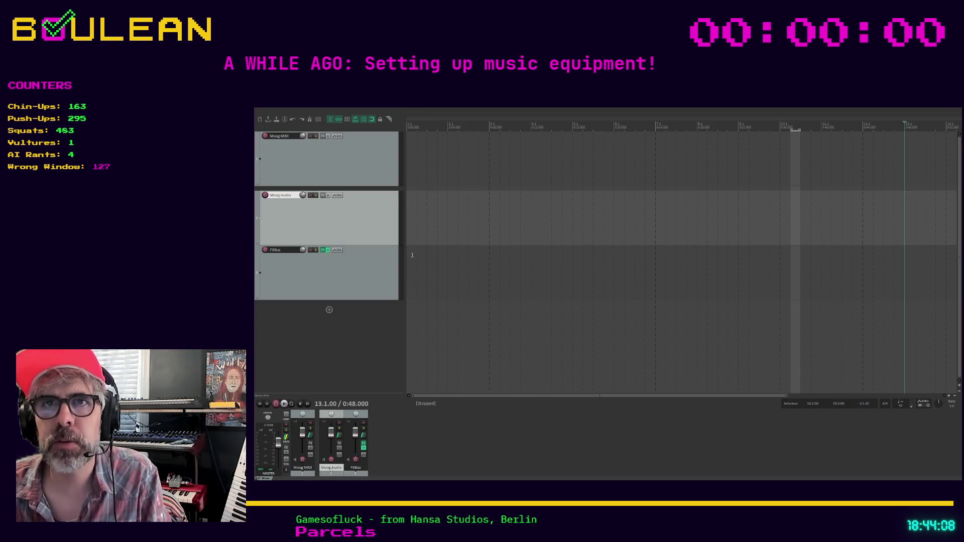
Step: Drag the divider to widen the track control panel, then reselect the Moog Audio track
drag(403, 255, 465, 241)
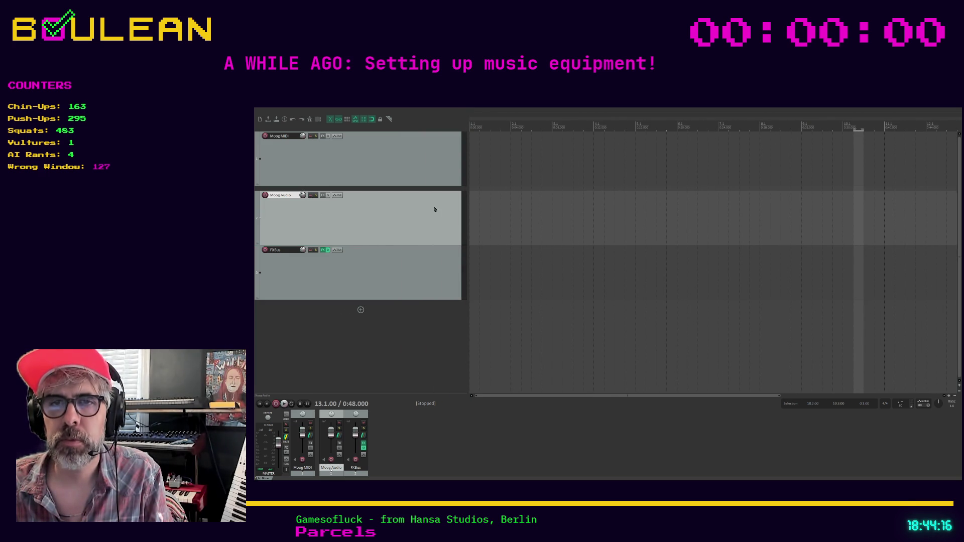
click(340, 338)
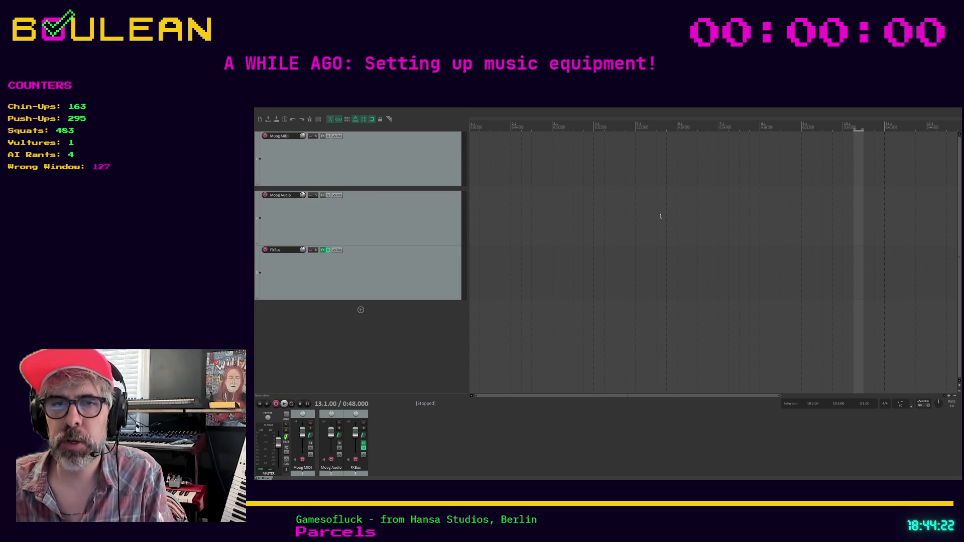
click(376, 206)
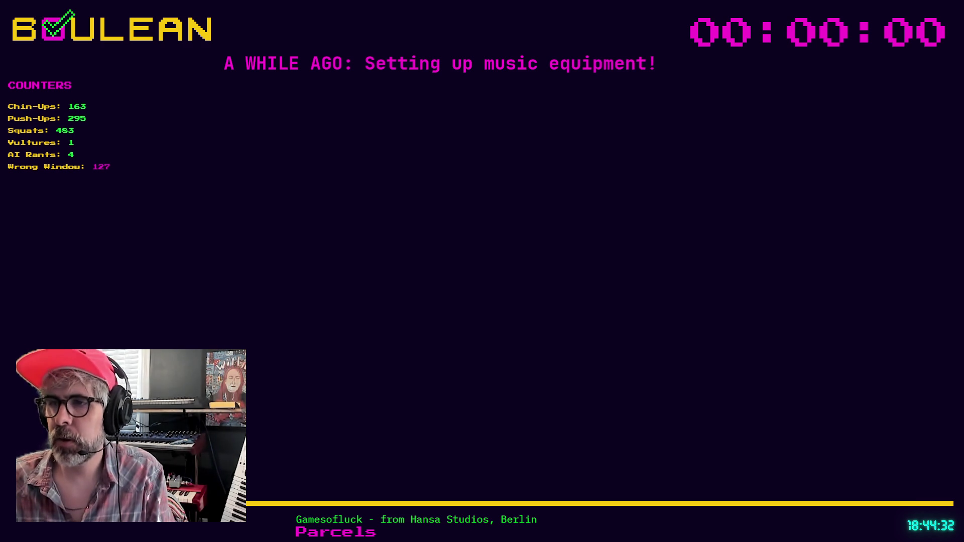
Step: In a new tab, search the web for 'reaper no routing button'
key(ctrl+t)
text(reaper no )
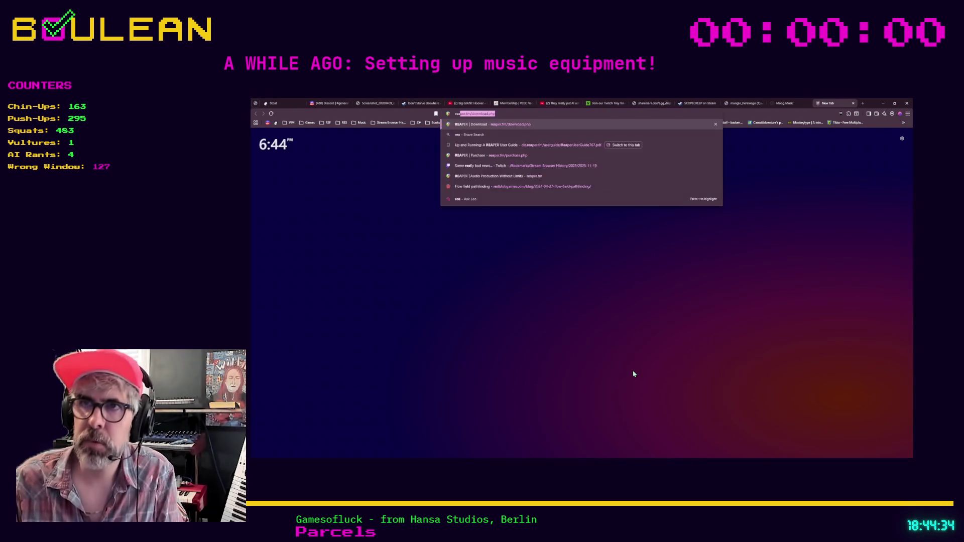
text(routing button)
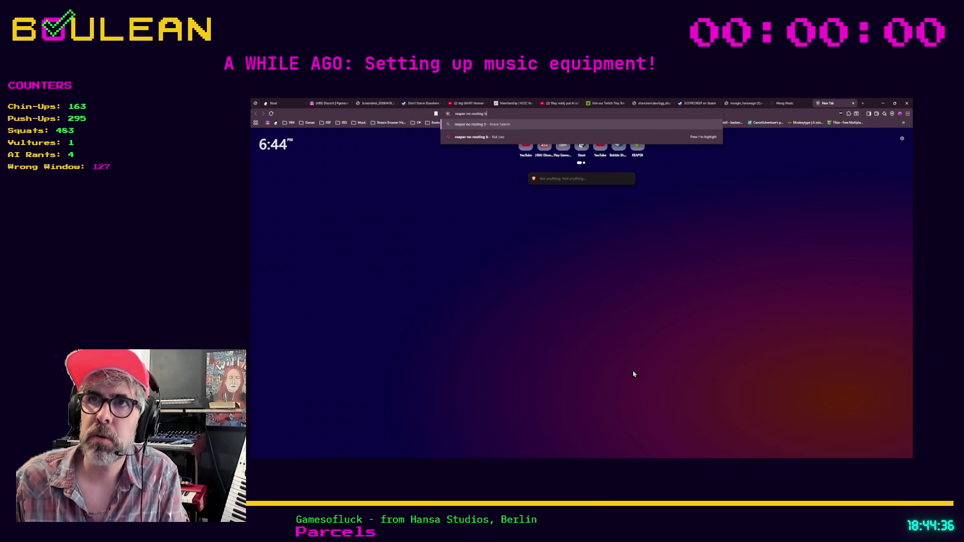
key(Return)
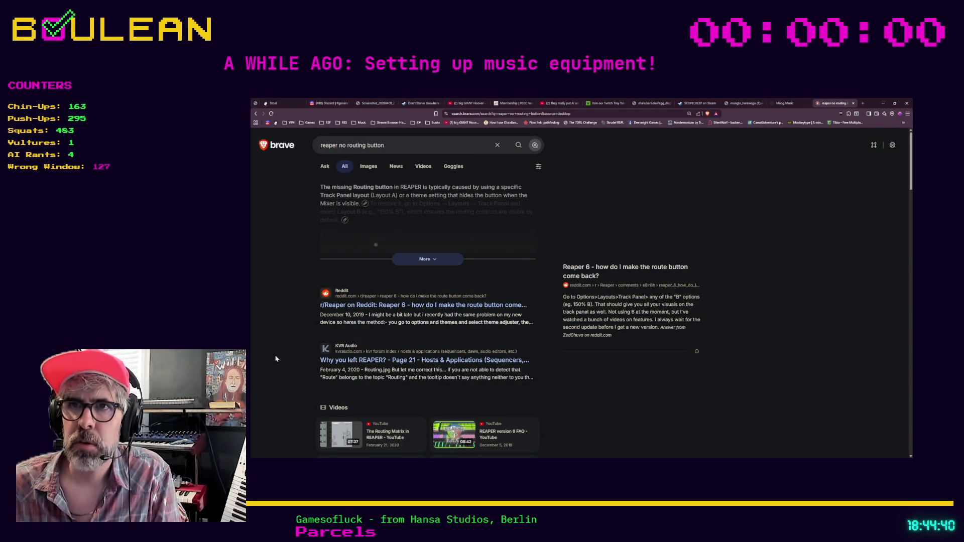
Step: Open the Reddit thread on REAPER's missing route button, minimize the browser, and start a fresh tab
scroll(382, 284, down, 1)
click(381, 283)
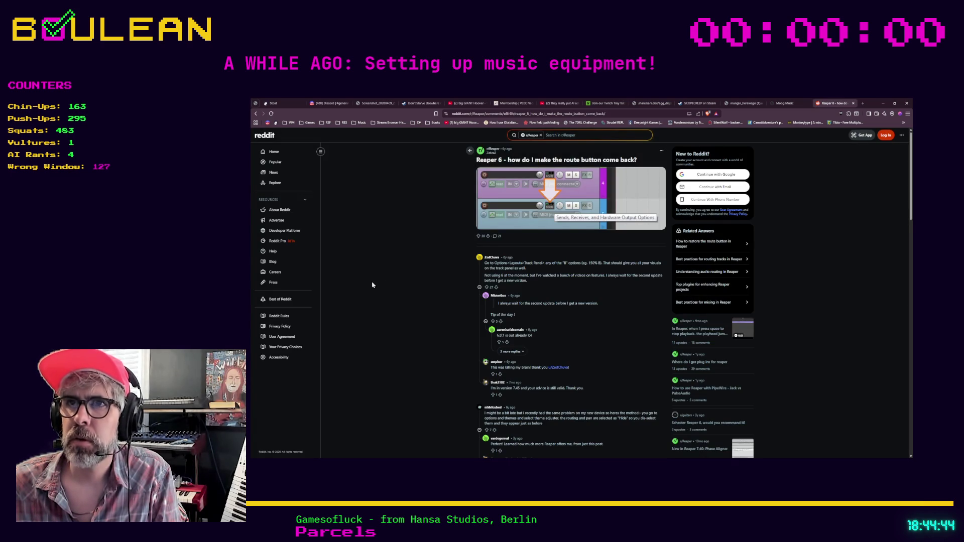
scroll(372, 284, down, 1)
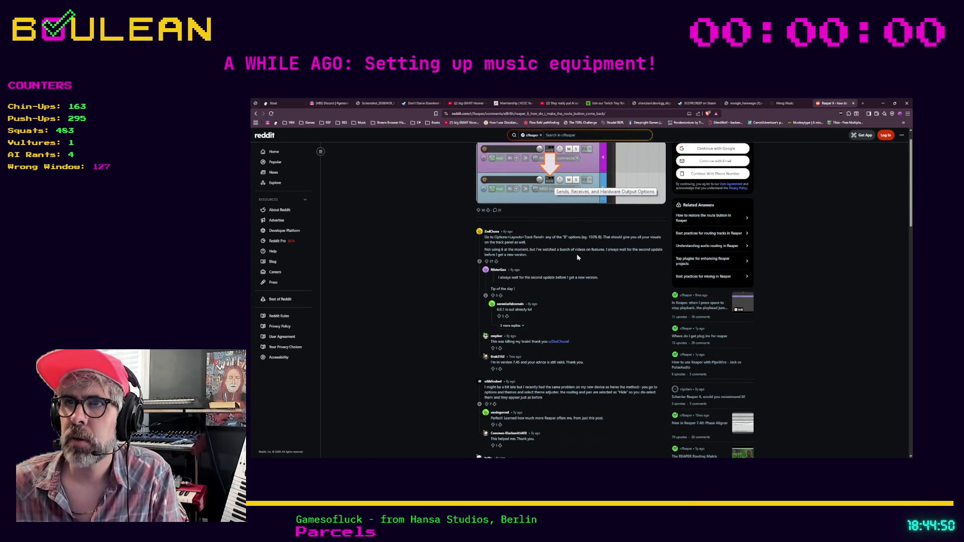
click(883, 103)
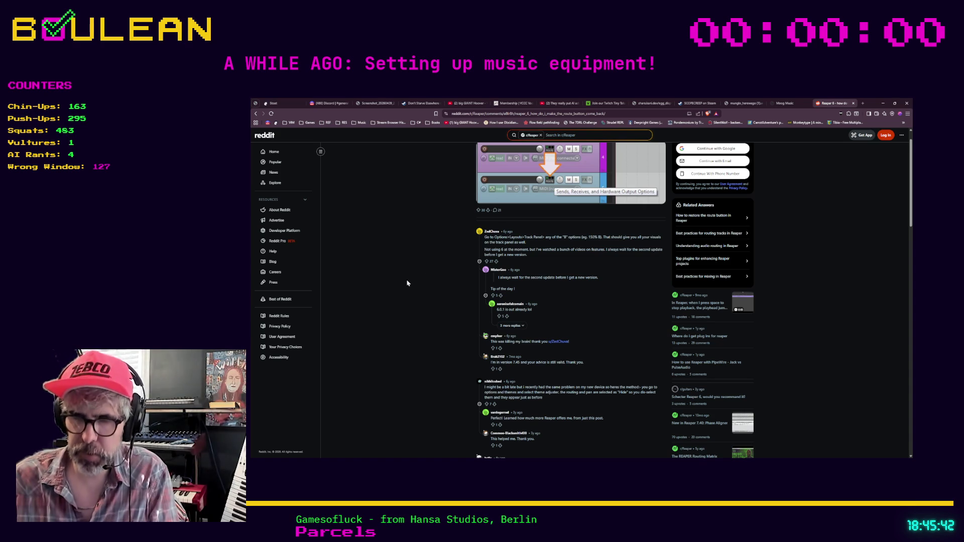
key(ctrl+t)
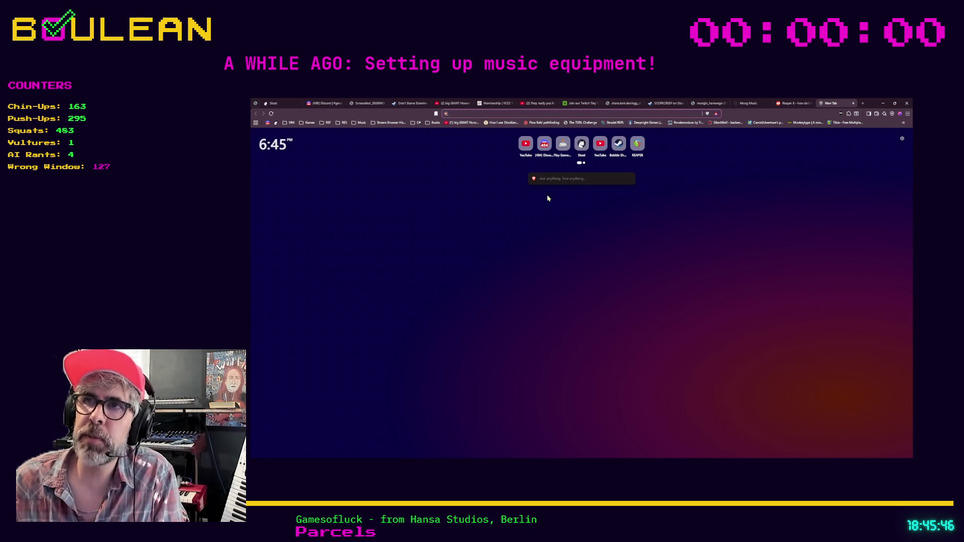
Step: Search Brave for 'what is a moog -ai'
click(577, 179)
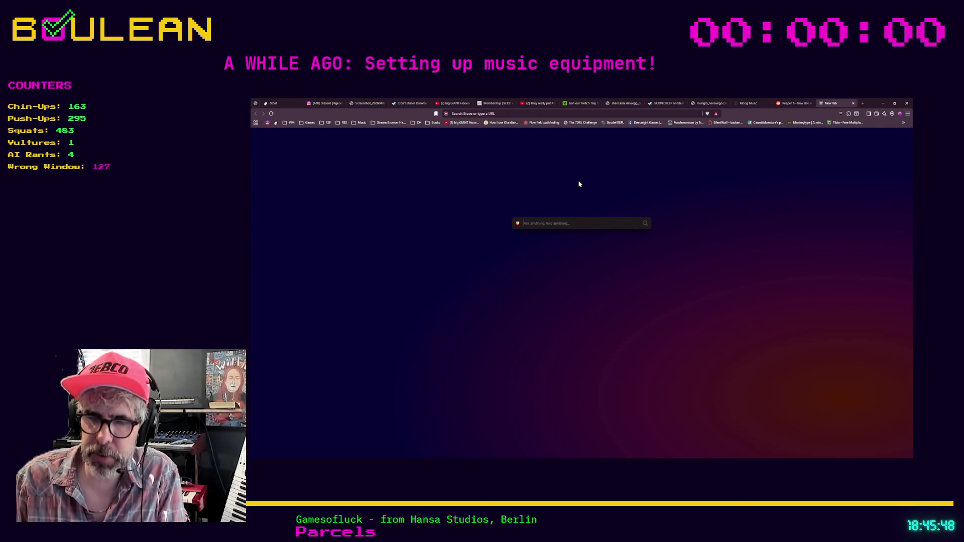
text(what is a mo)
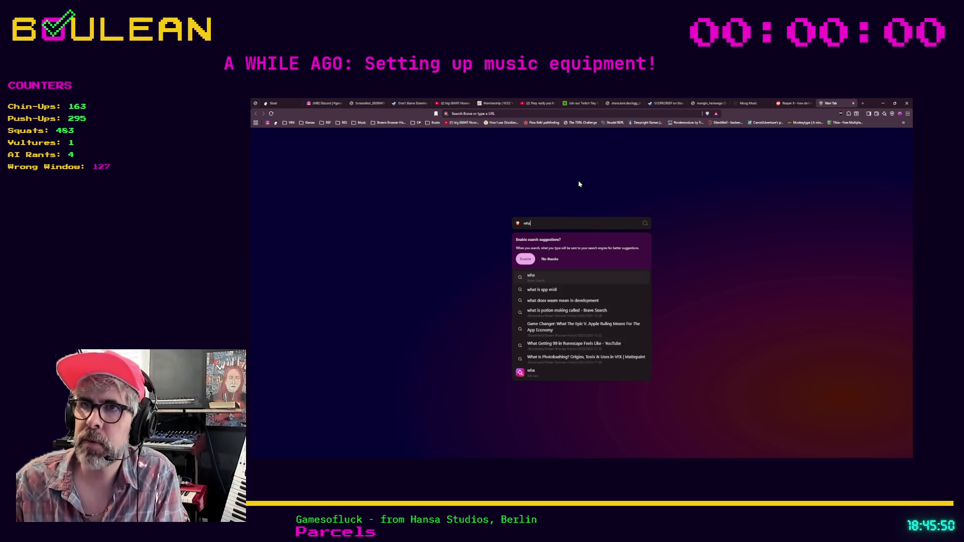
text(og -a)
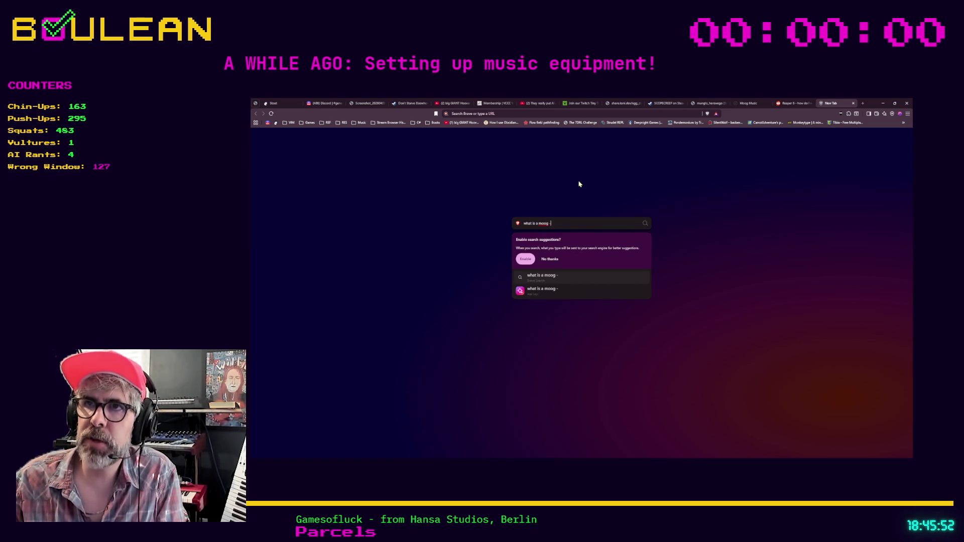
text(i)
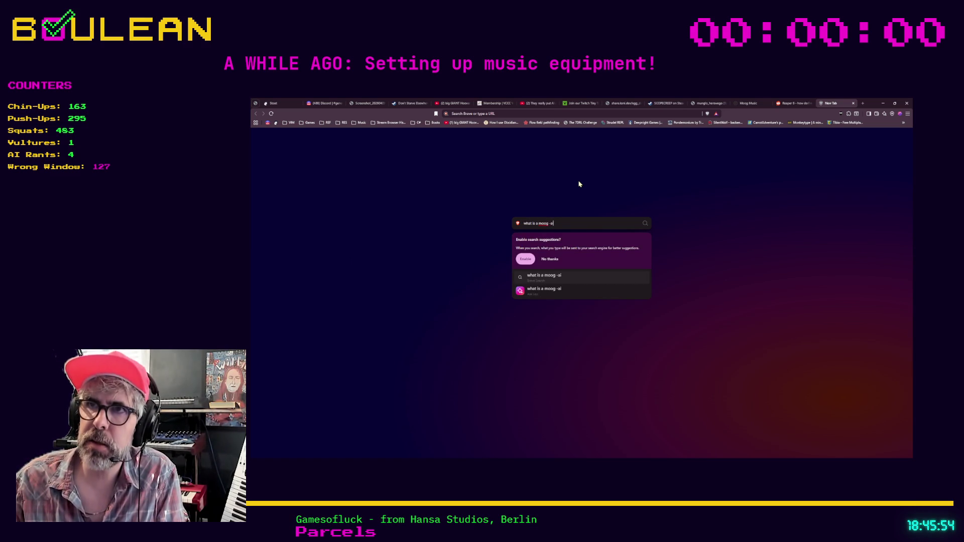
key(Return)
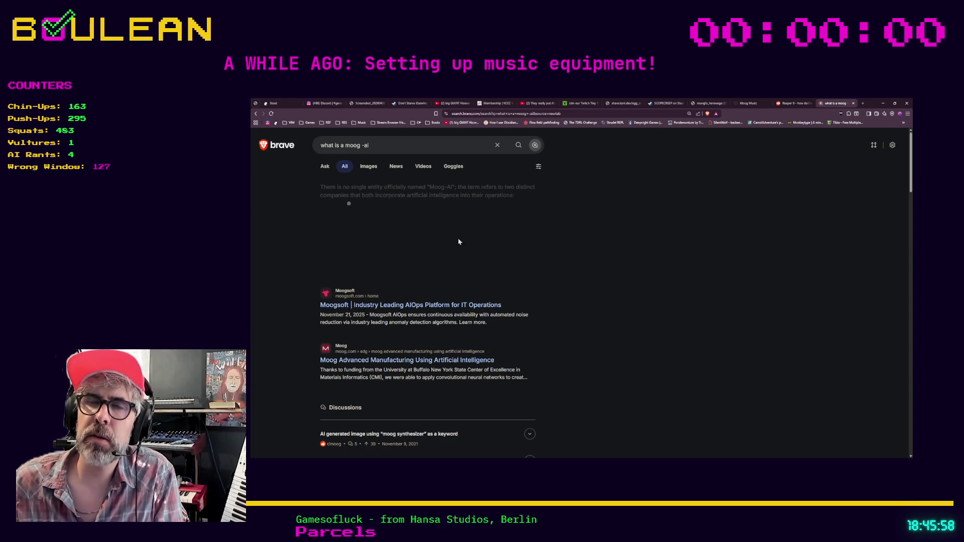
Step: Select the '-ai' exclusion in the query, return to the results, and open a blank tab
double_click(375, 145)
click(375, 146)
drag(375, 146, 362, 146)
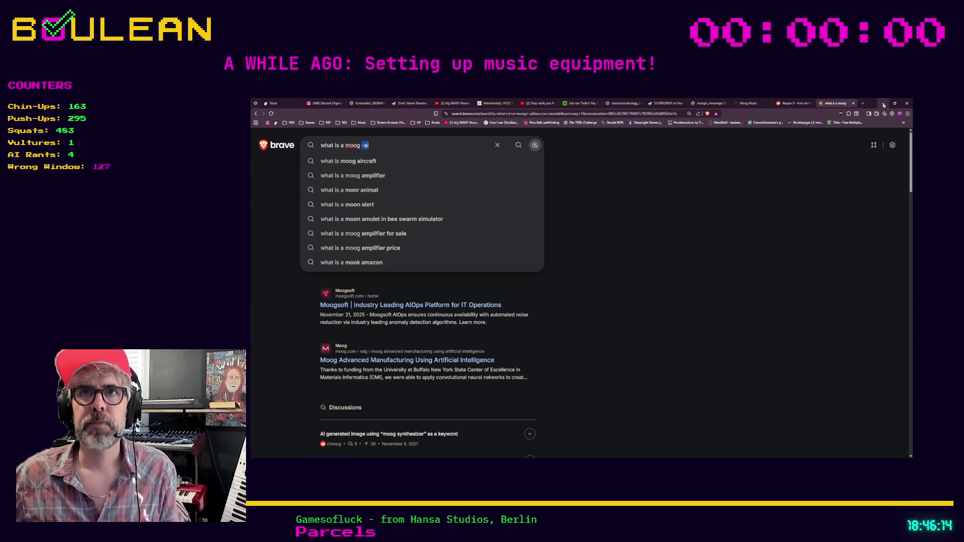
click(667, 221)
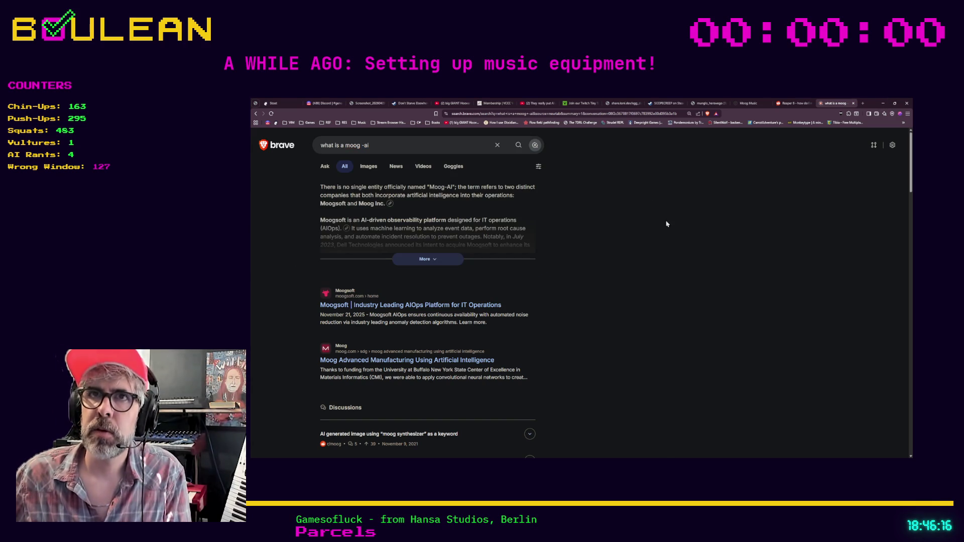
key(ctrl+t)
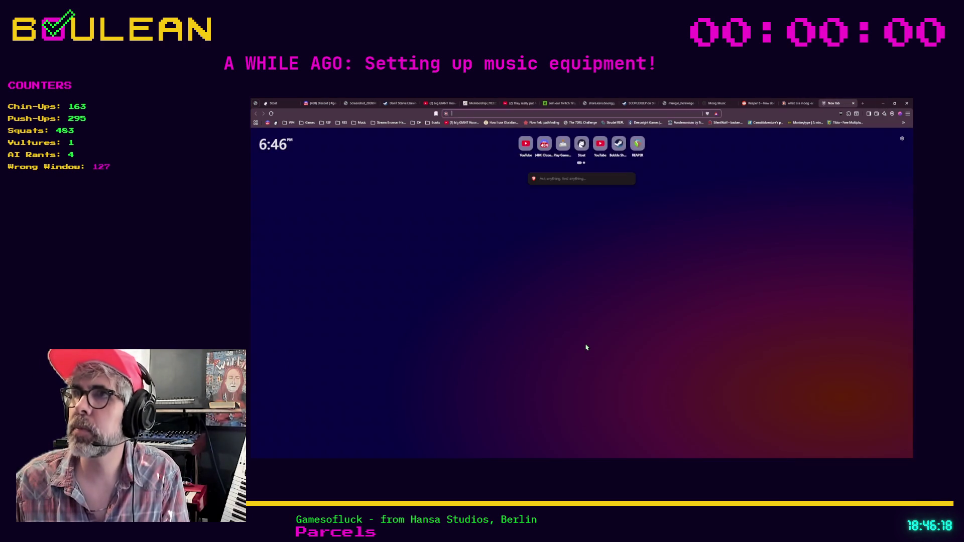
Step: Go to google.com and search 'moog -ai', then search just 'moog'
text(google.com)
key(Return)
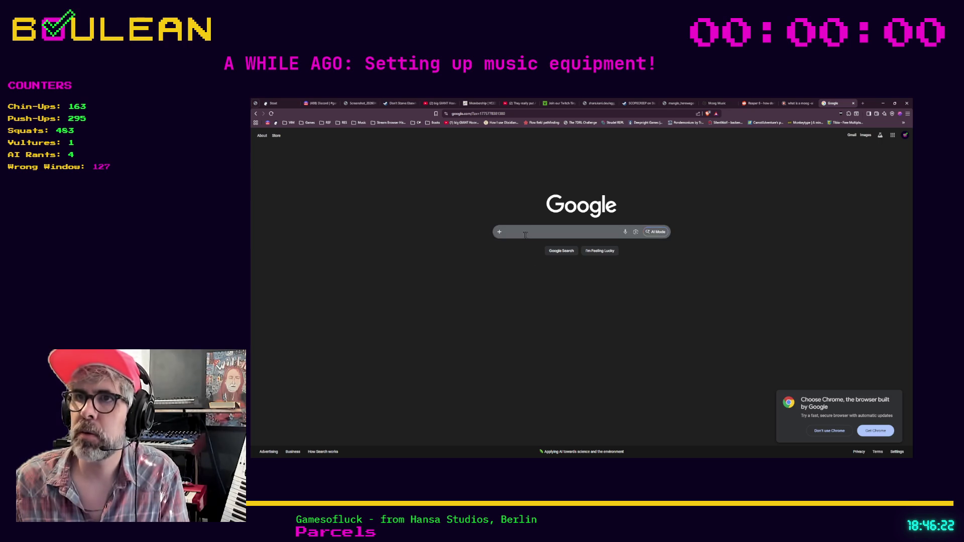
click(521, 233)
text(moo)
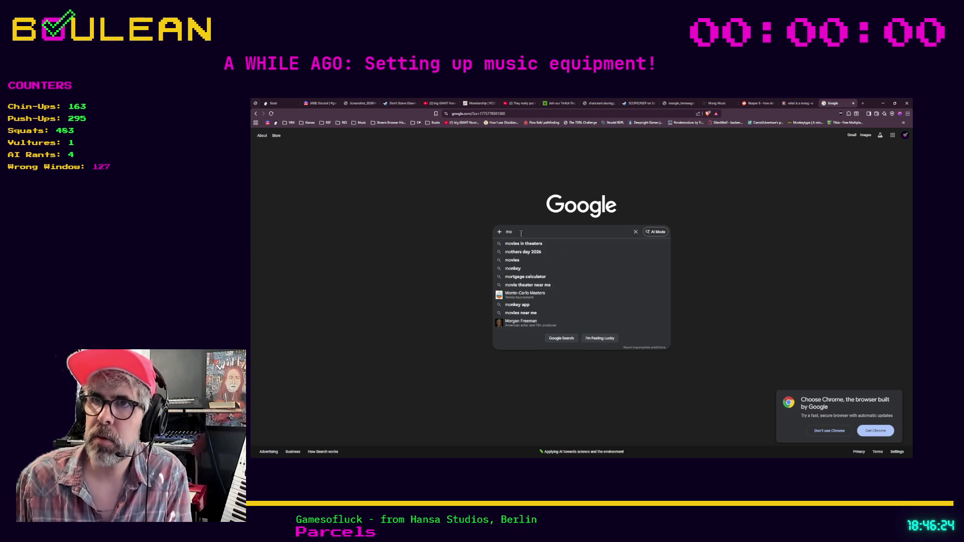
text(g -ai)
key(Return)
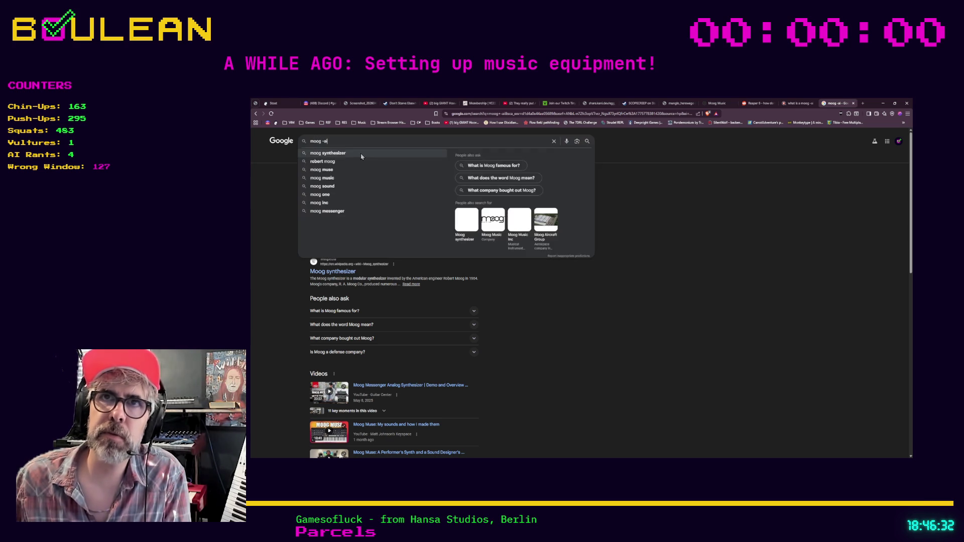
click(344, 144)
key(BackSpace)
key(BackSpace)
key(BackSpace)
key(Return)
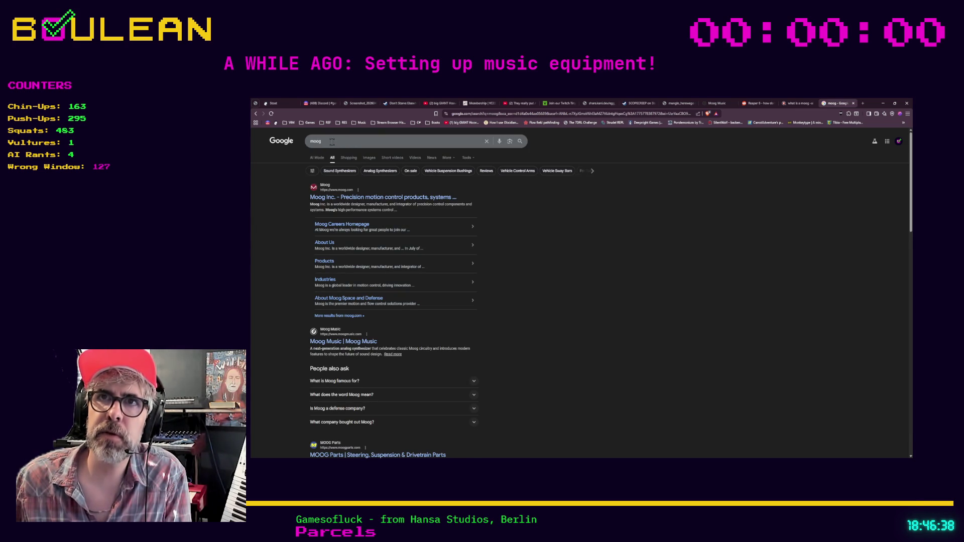
Step: Search Google for 'what is a moog', then rerun it with '-ai' appended
click(331, 142)
key(ctrl+a)
text(what is a moog)
key(Return)
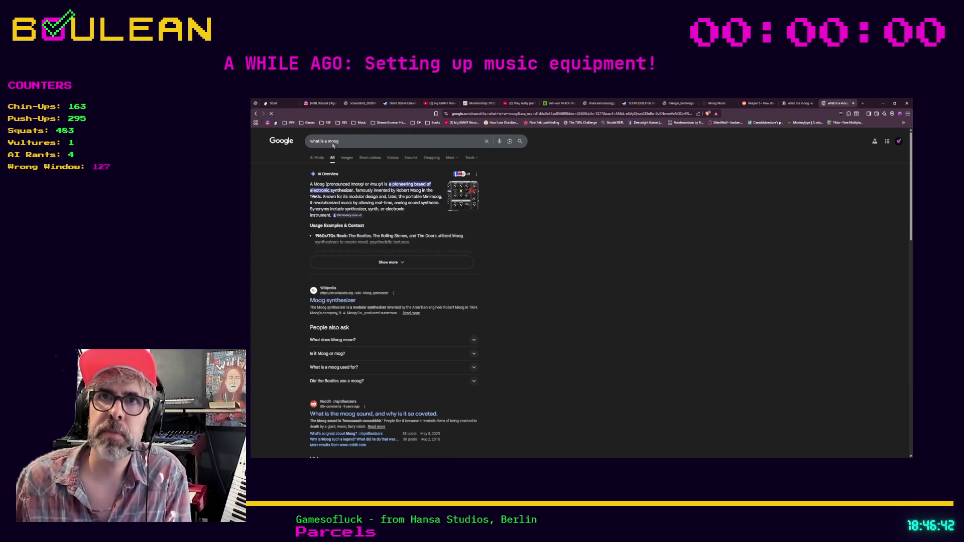
click(362, 144)
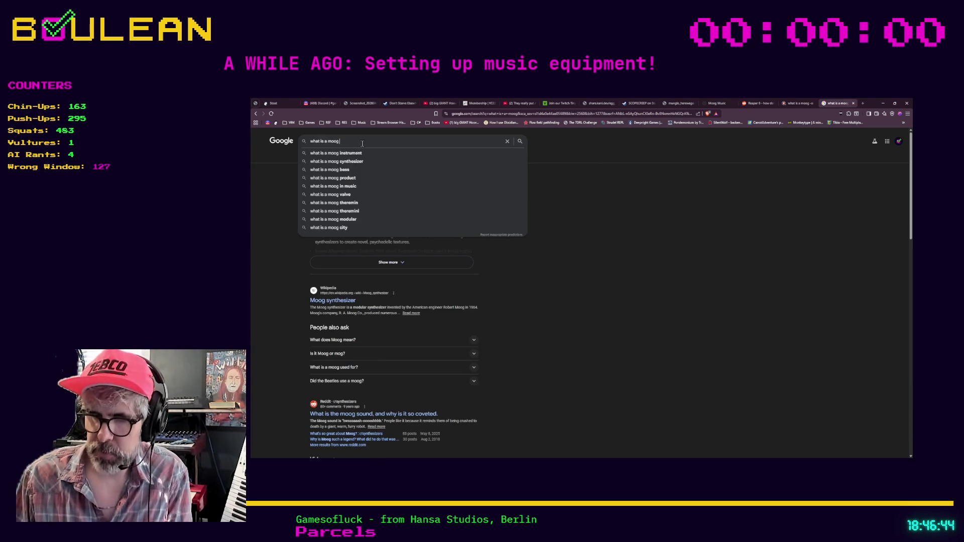
text(-ai)
key(Return)
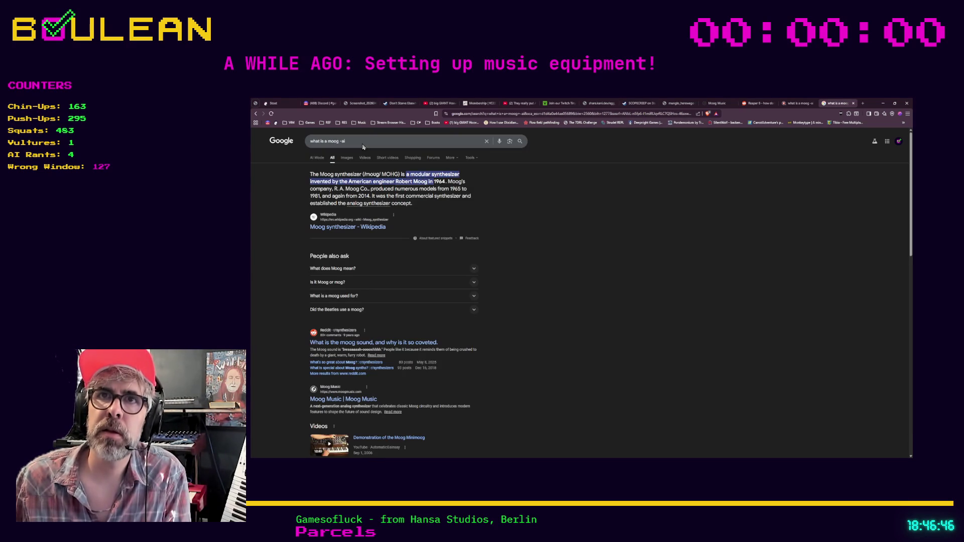
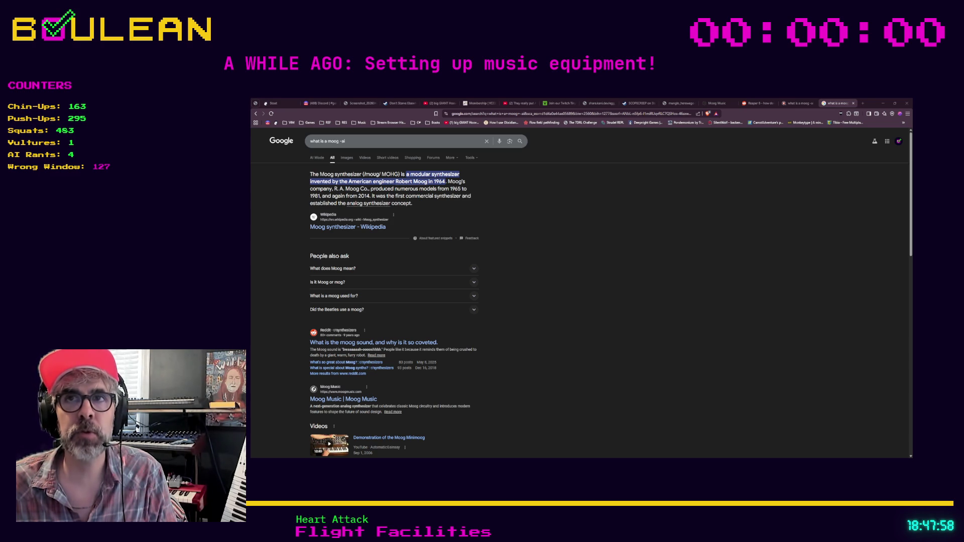
Step: Search Google for 'what is a moog' without '-ai', then view the REAPER User Guide at page 43
click(382, 141)
key(BackSpace)
key(BackSpace)
key(BackSpace)
key(Return)
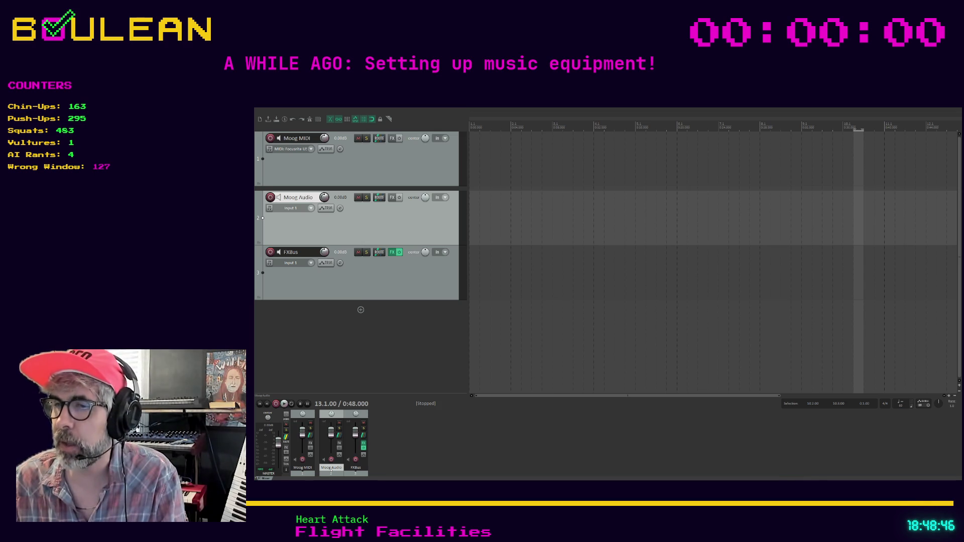
key(alt+Tab)
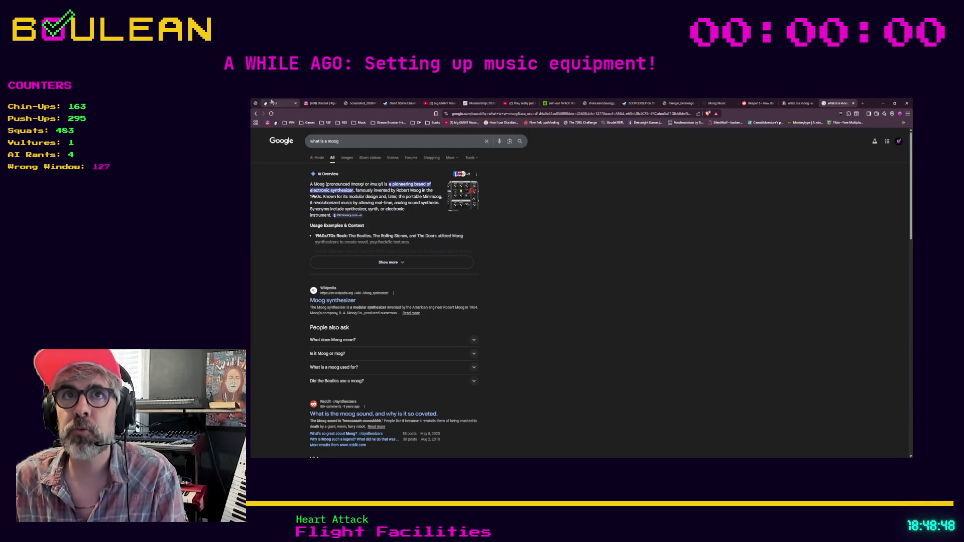
click(273, 103)
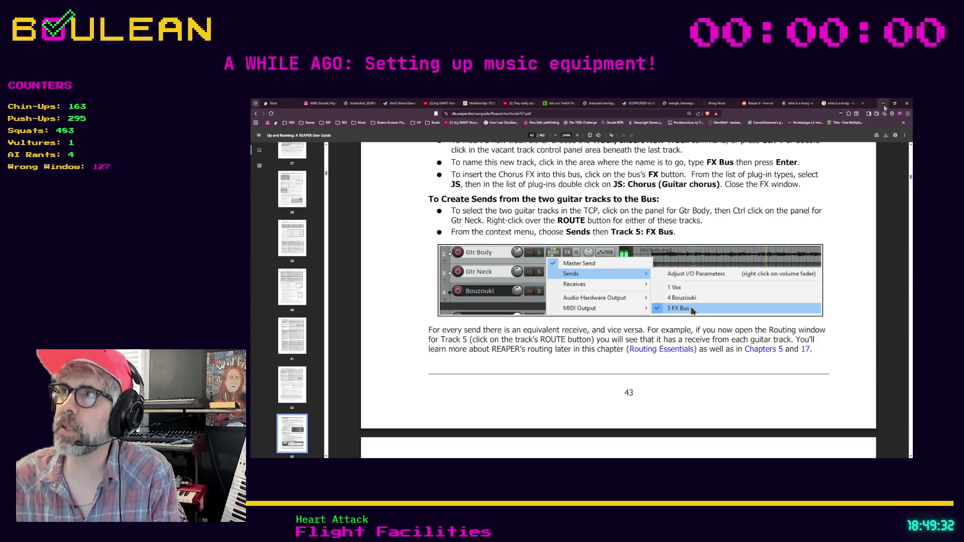
Step: Minimize the browser to look at the REAPER project, then return to the browser
click(884, 108)
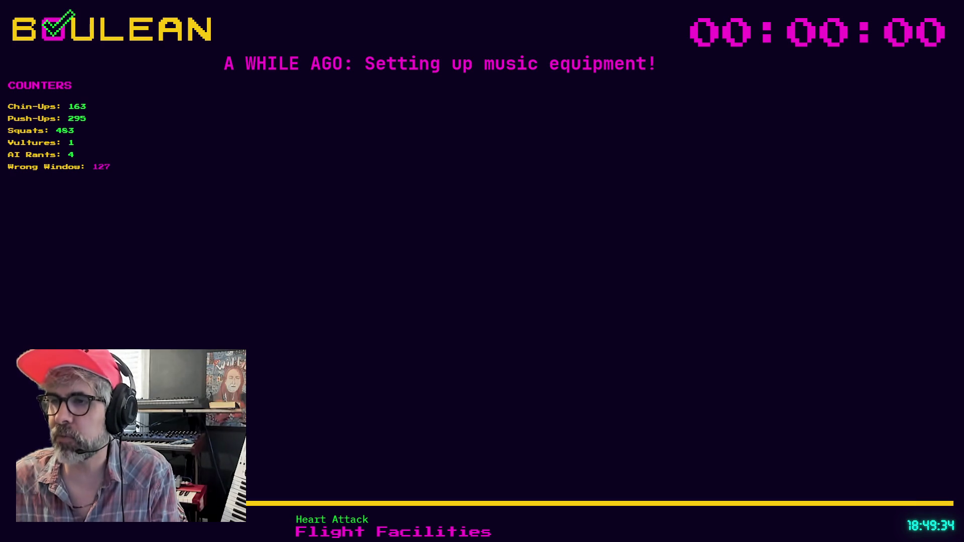
key(alt+Tab)
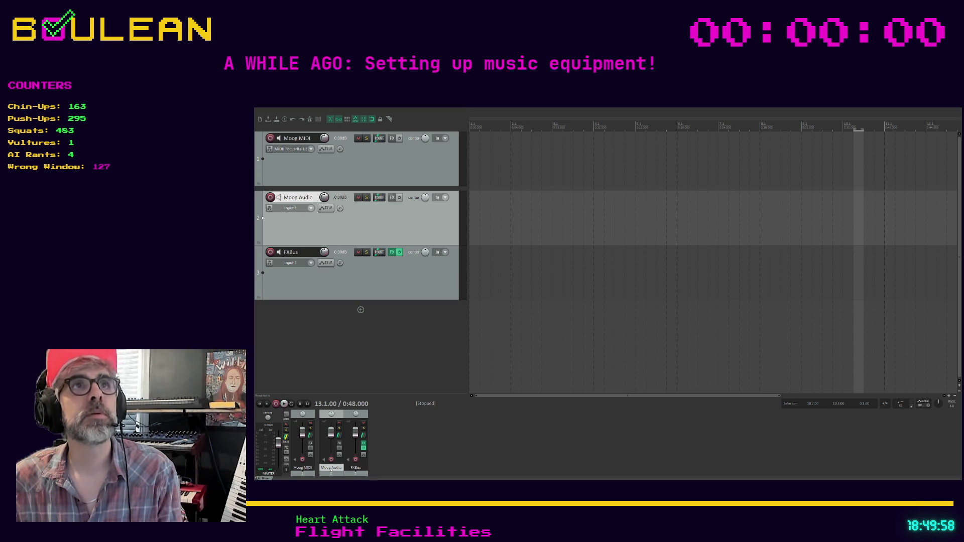
key(alt+Tab)
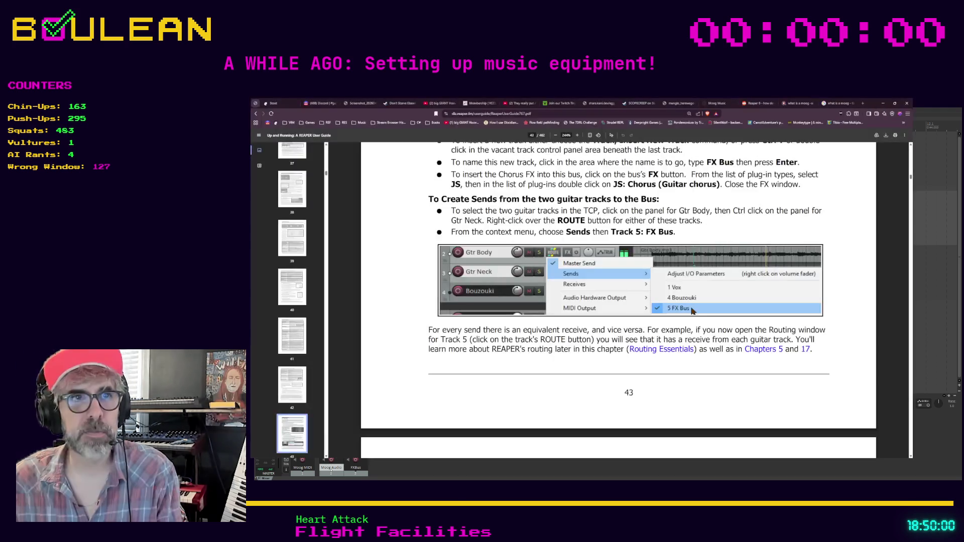
Step: Load the copied Instagram post URL in a new tab
key(ctrl+t)
key(ctrl+v)
key(Return)
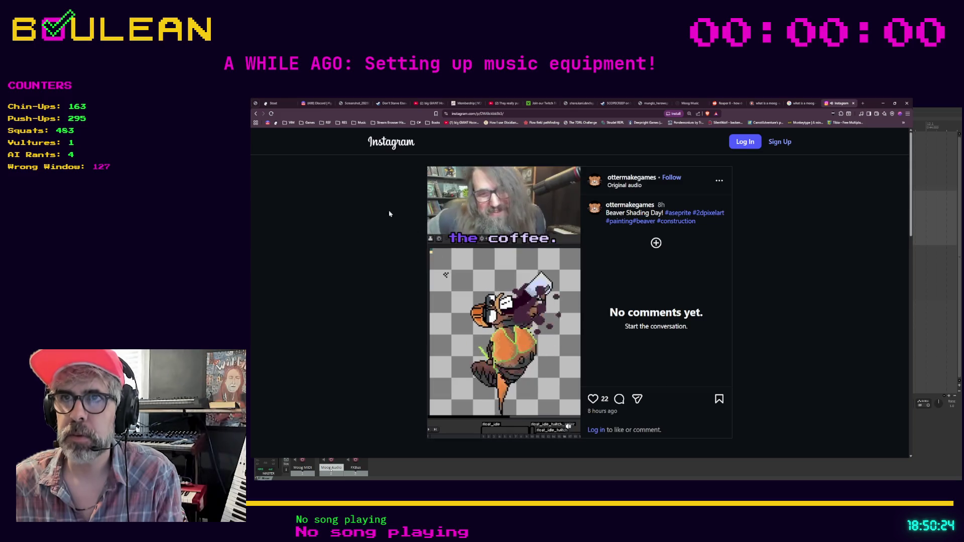
Step: Reload the Beaver Shading Day post, dismiss the login prompt, go fullscreen and resume the video
key(F5)
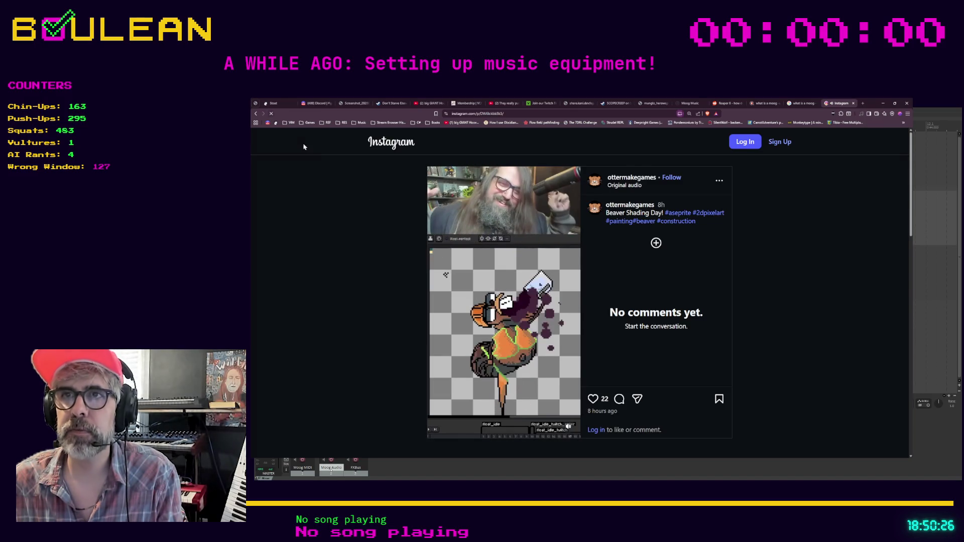
click(689, 210)
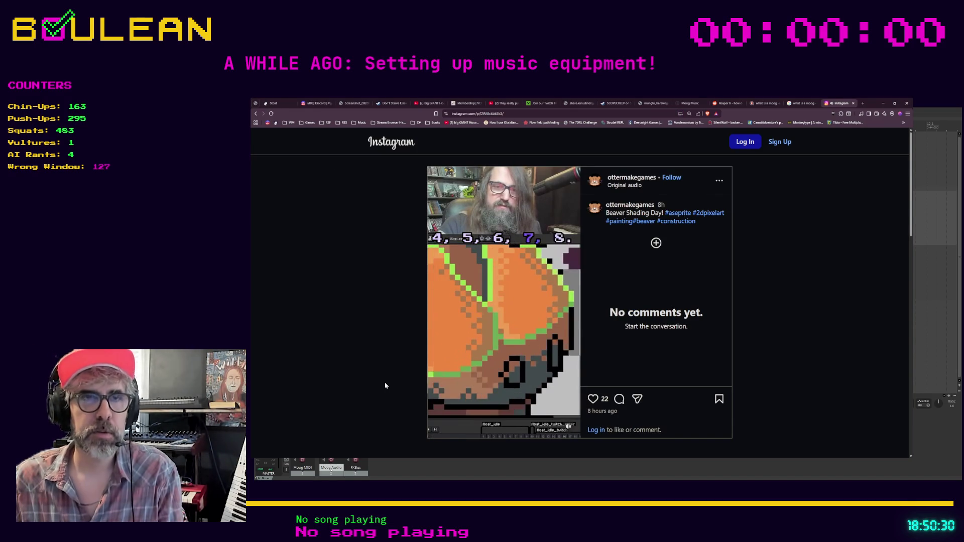
key(F11)
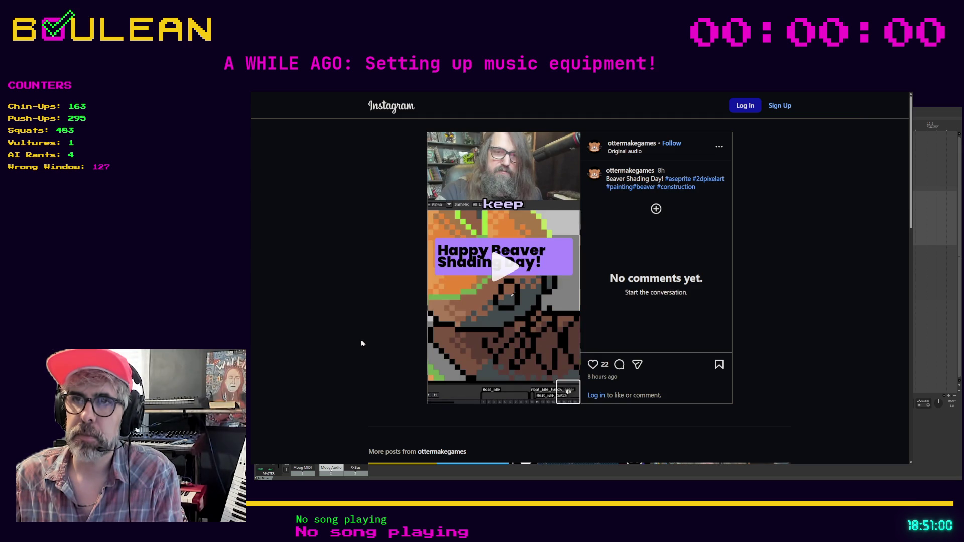
click(506, 272)
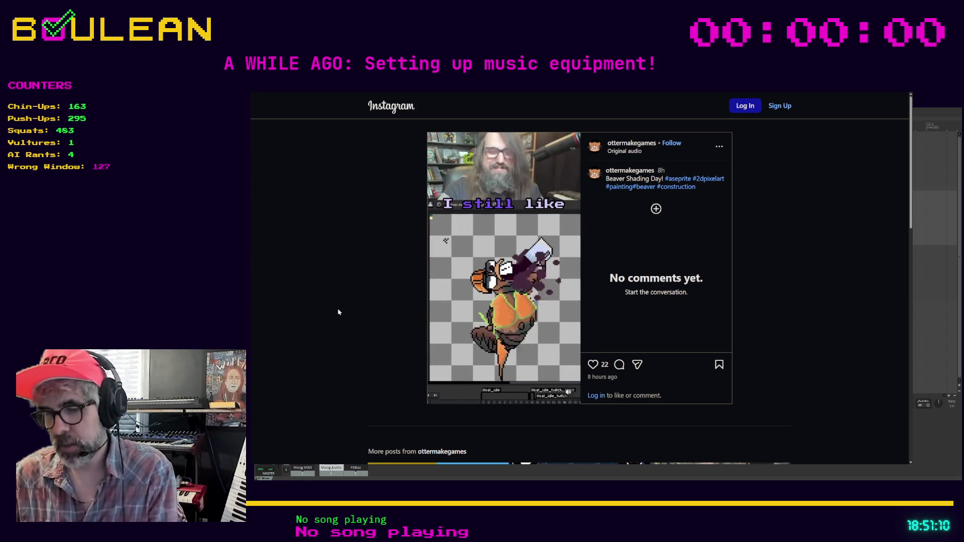
Step: Exit fullscreen, copy the Instagram post's address, then switch to the Obsidian chat channel tab
key(F11)
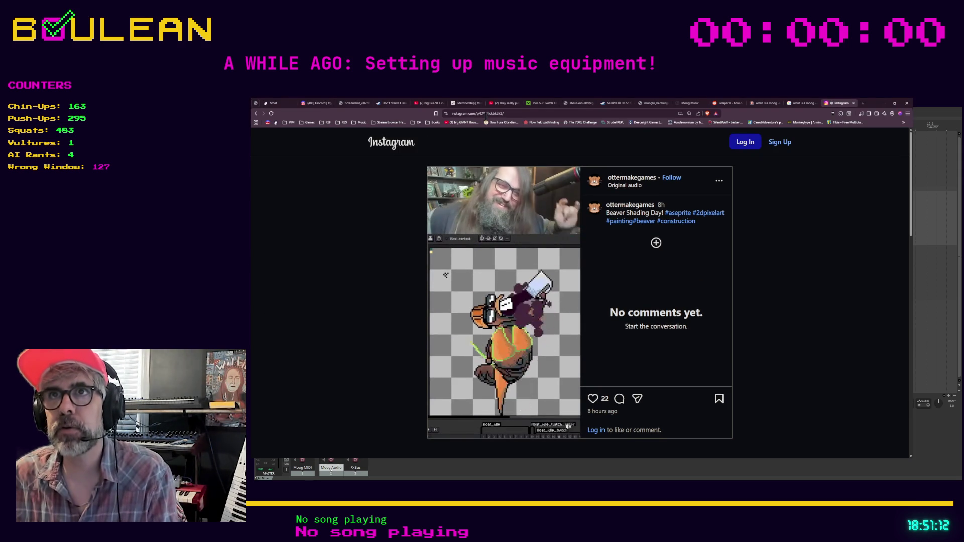
click(486, 115)
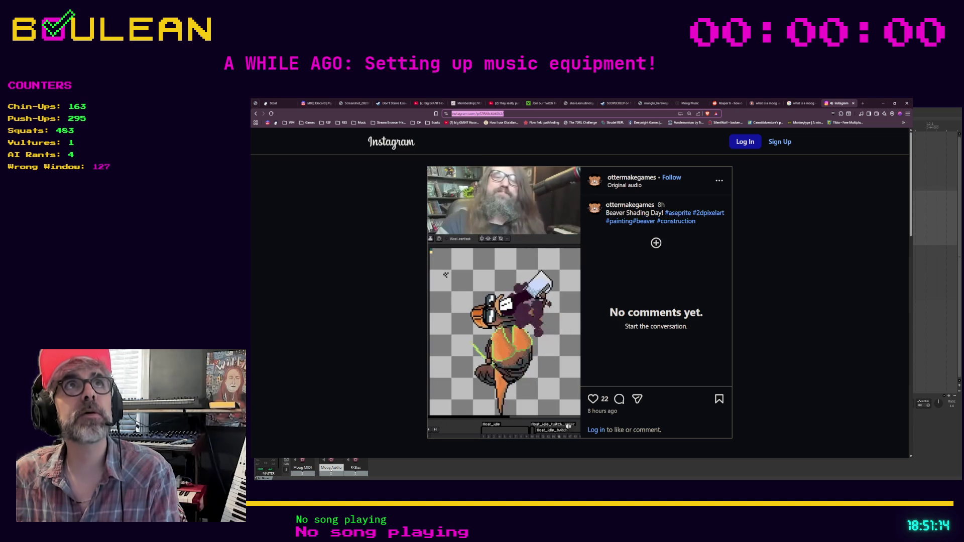
key(alt+Tab)
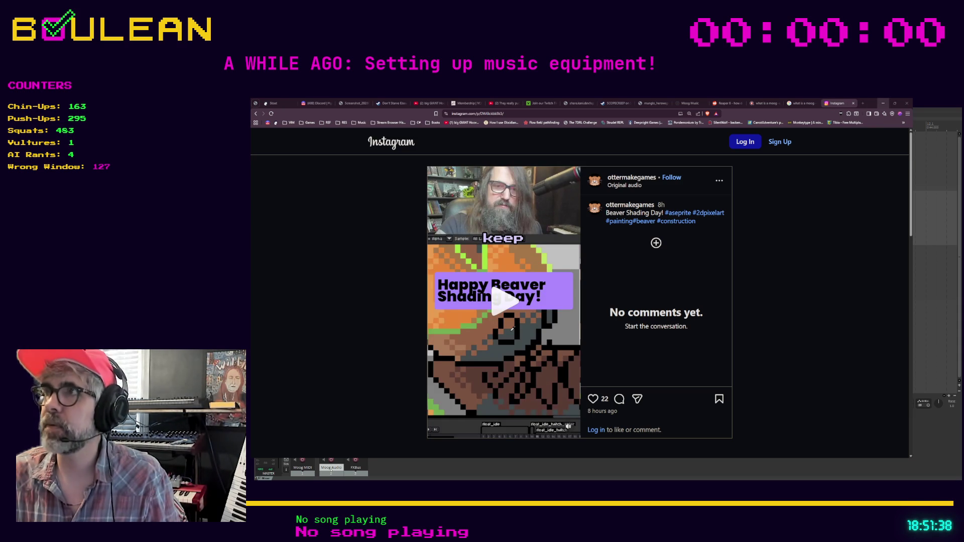
click(883, 103)
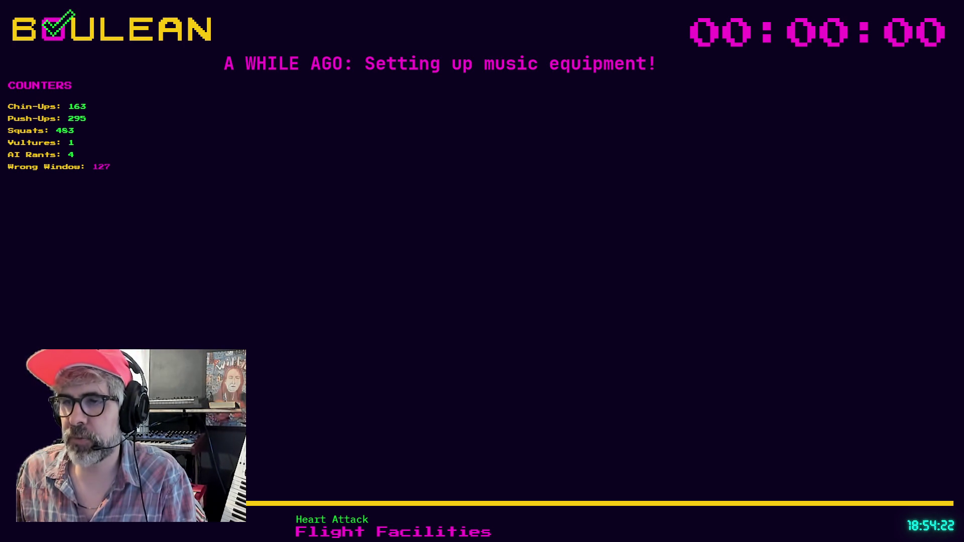
click(270, 103)
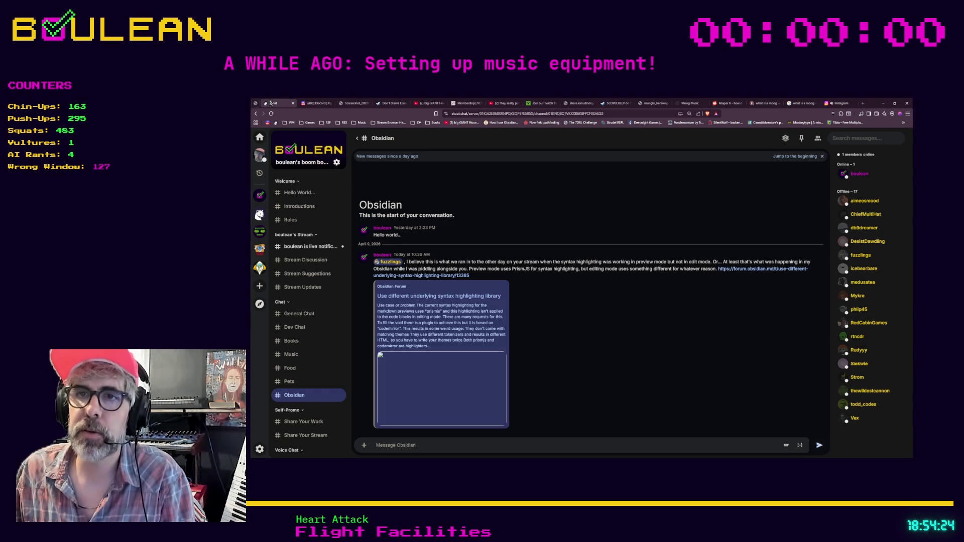
Step: Return to page 43 of the REAPER User Guide on FX Bus sends, then minimize the browser
click(256, 106)
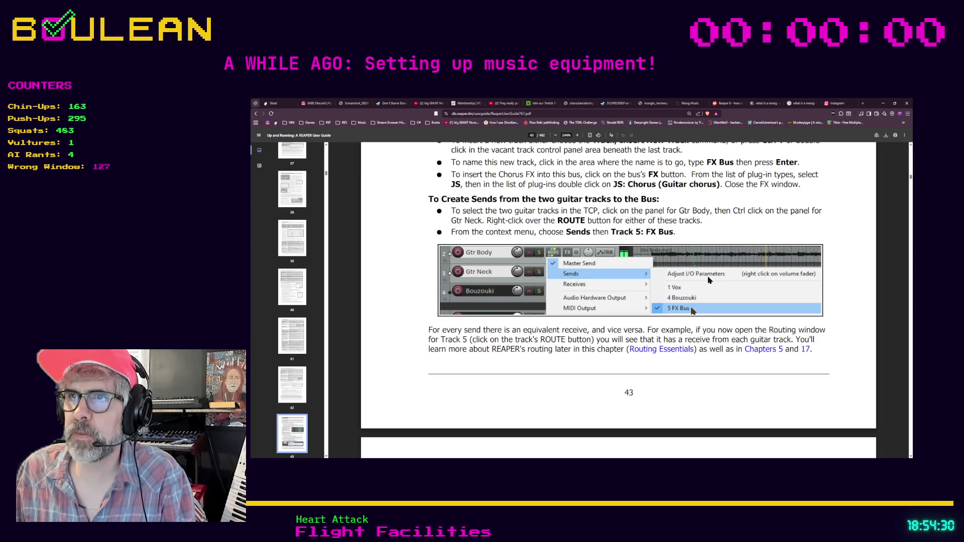
click(881, 104)
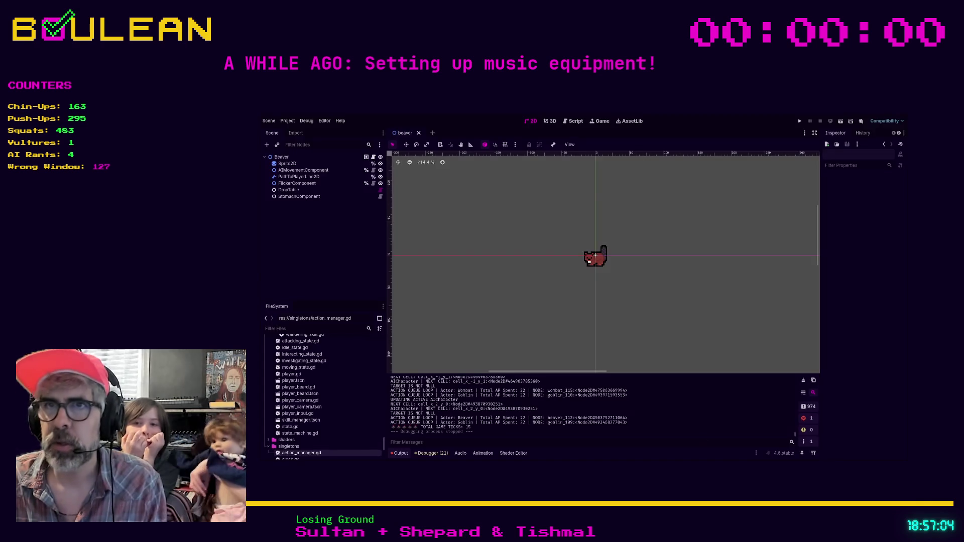
Step: Set the beaver scene's DropTable node to Access as Unique Name and switch to the script editor
click(293, 190)
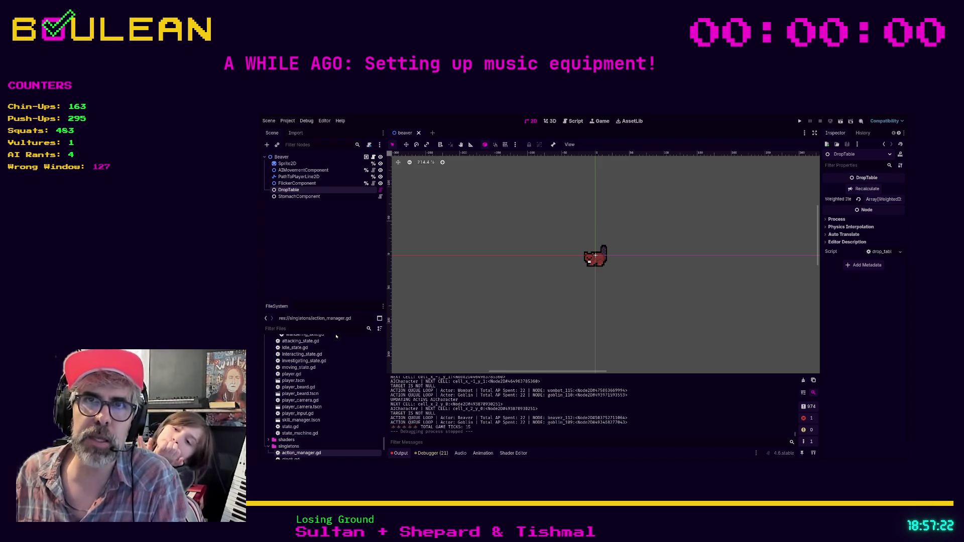
click(354, 189)
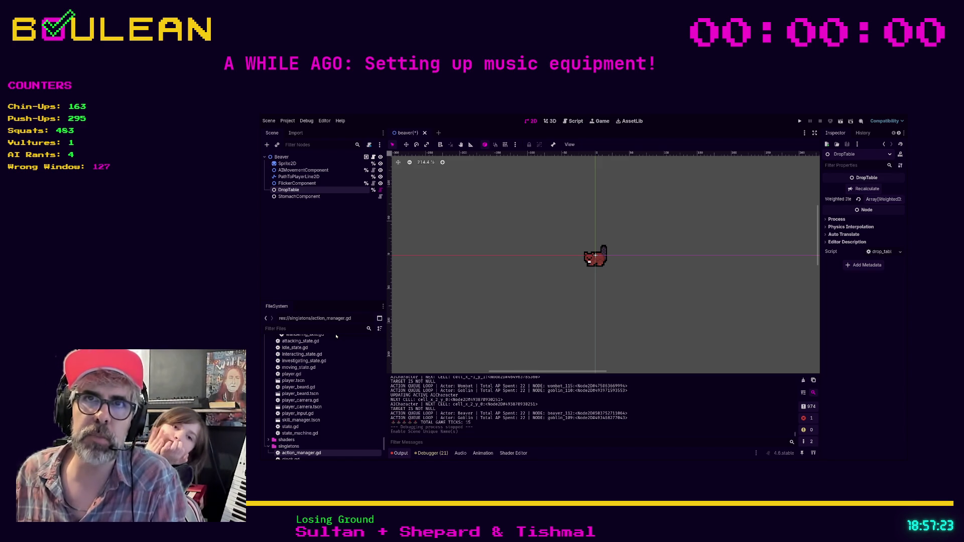
click(573, 122)
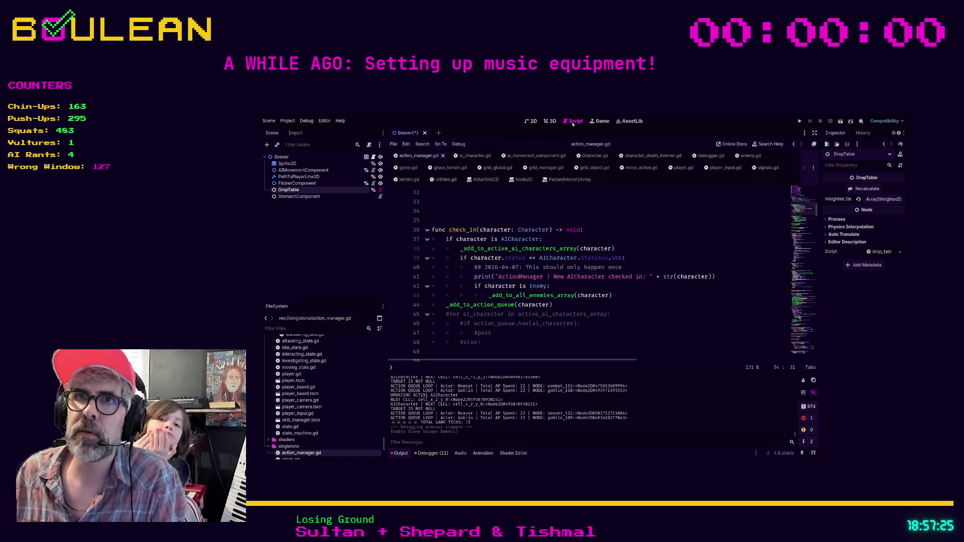
click(373, 157)
click(498, 211)
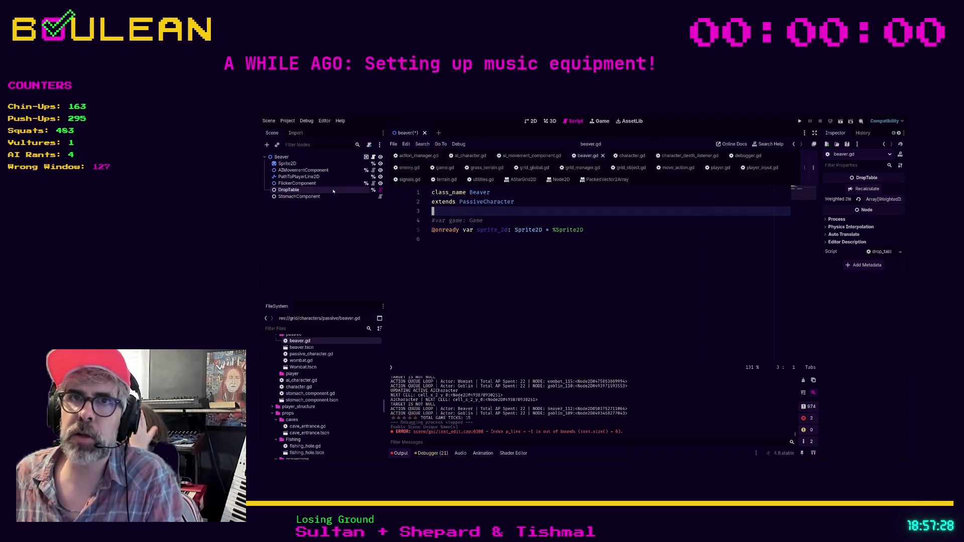
drag(310, 193, 508, 213)
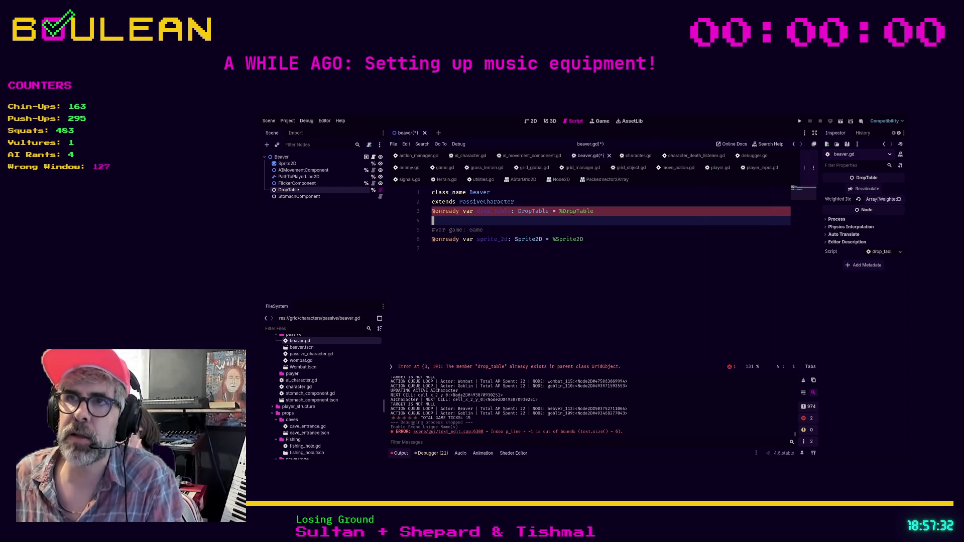
click(563, 211)
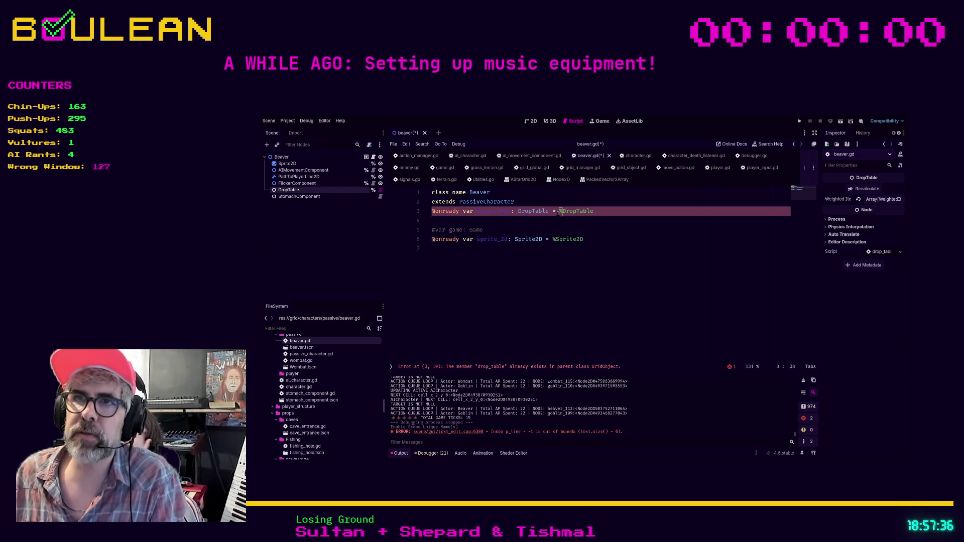
key(End)
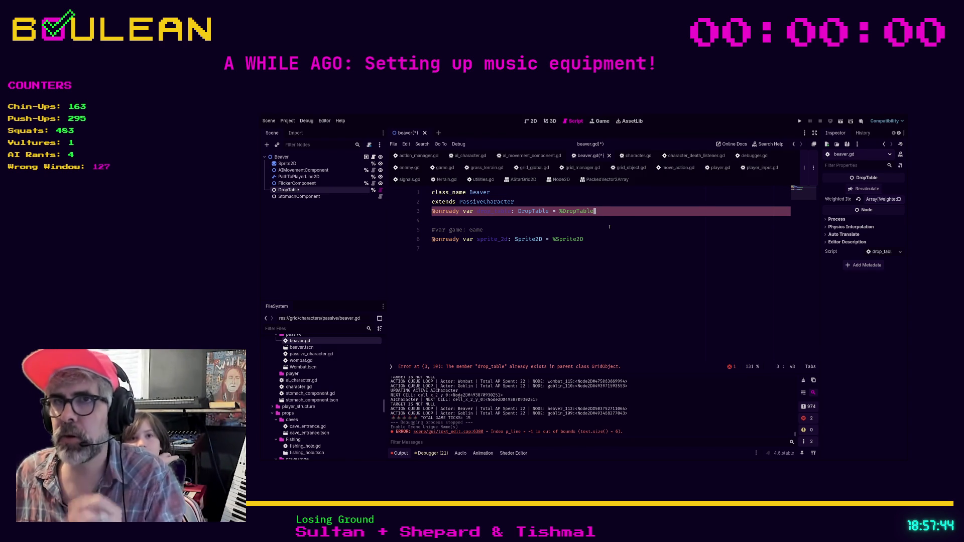
click(560, 224)
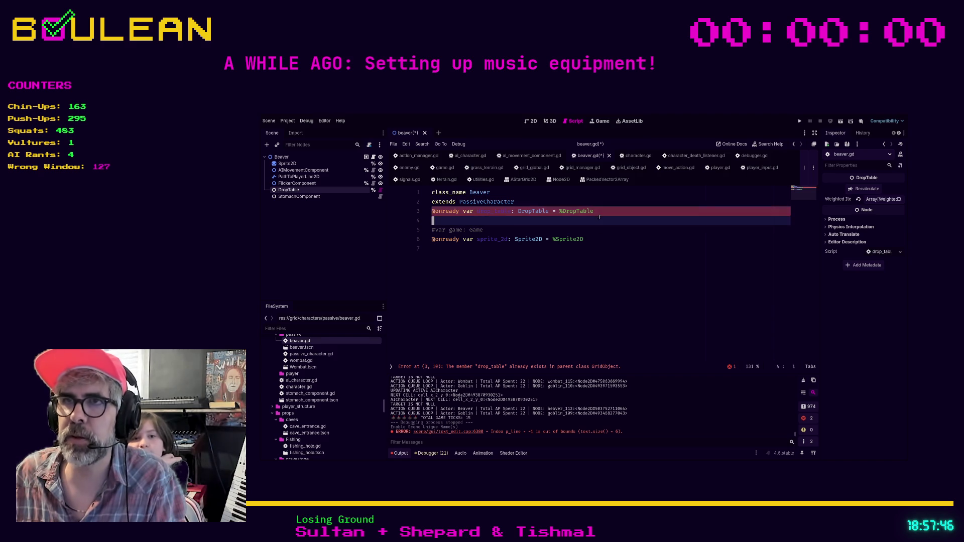
click(537, 211)
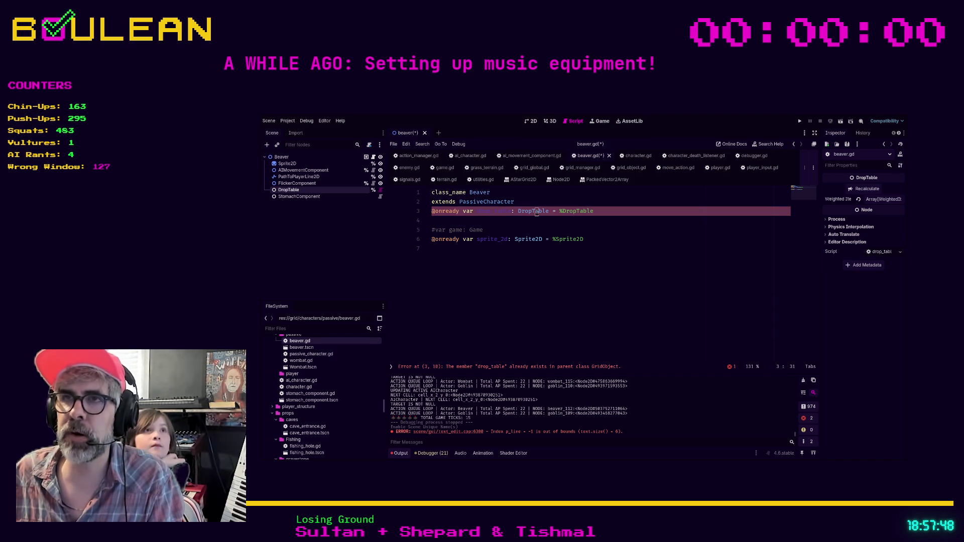
Step: Cut the conflicting drop_table line and write a $DropTable node reference on line 3
key(ctrl+x)
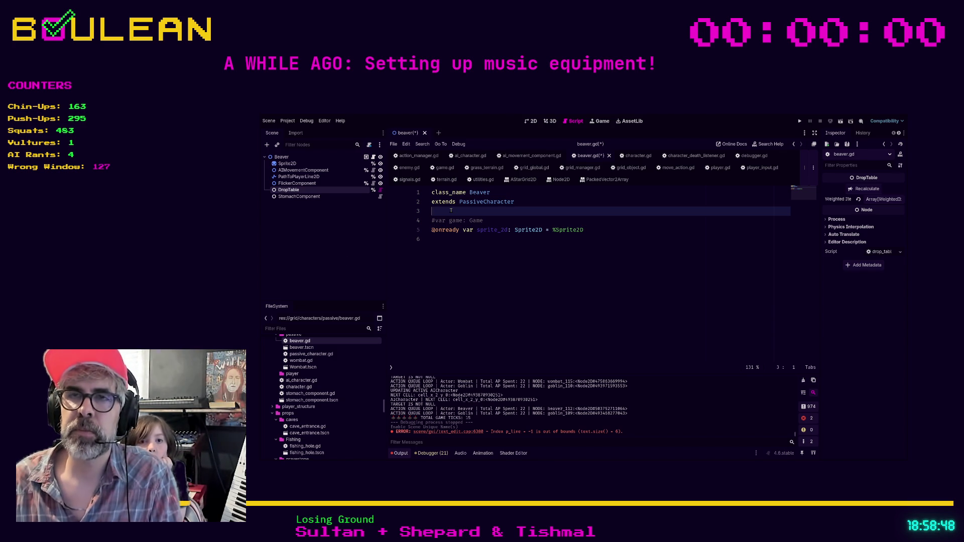
text($)
text(Dr)
text(r)
text(opTa)
text(ble)
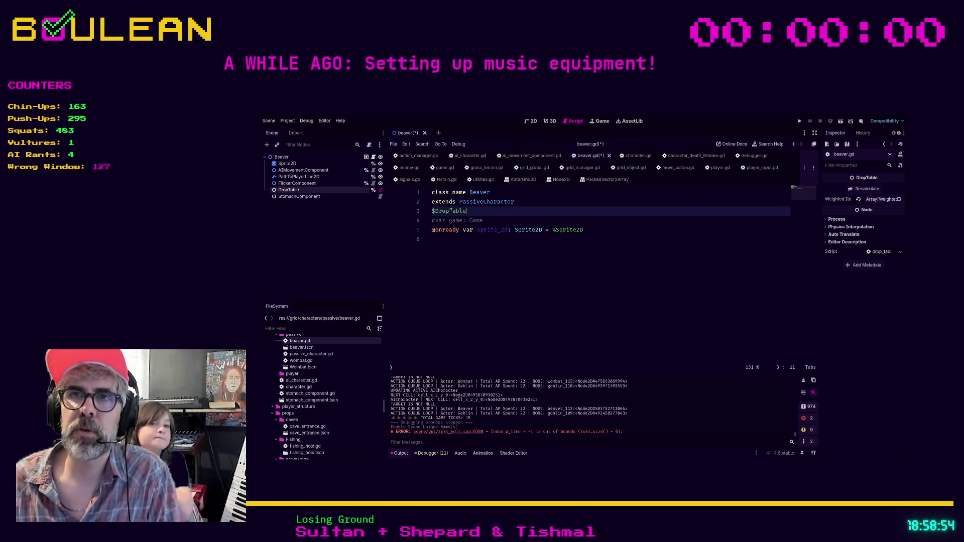
key(shift+Home)
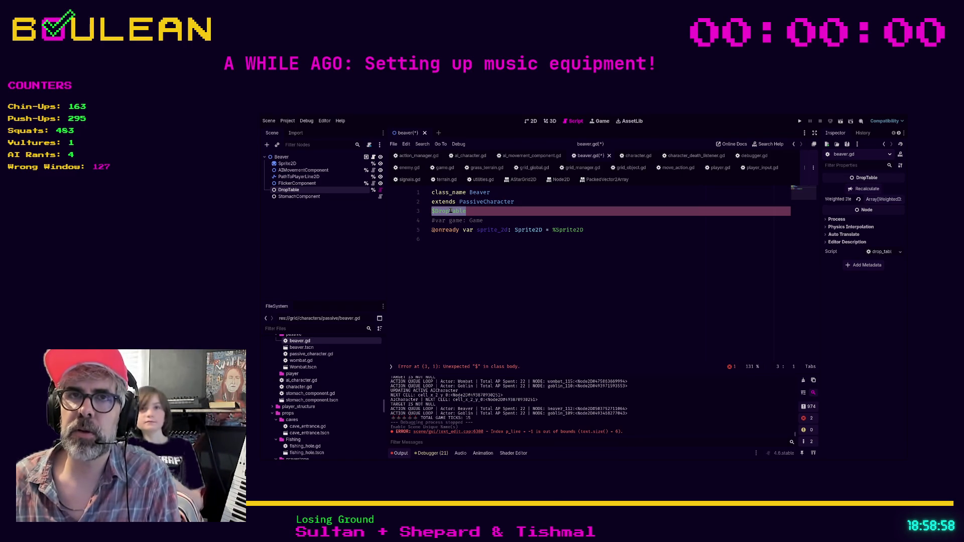
text(va)
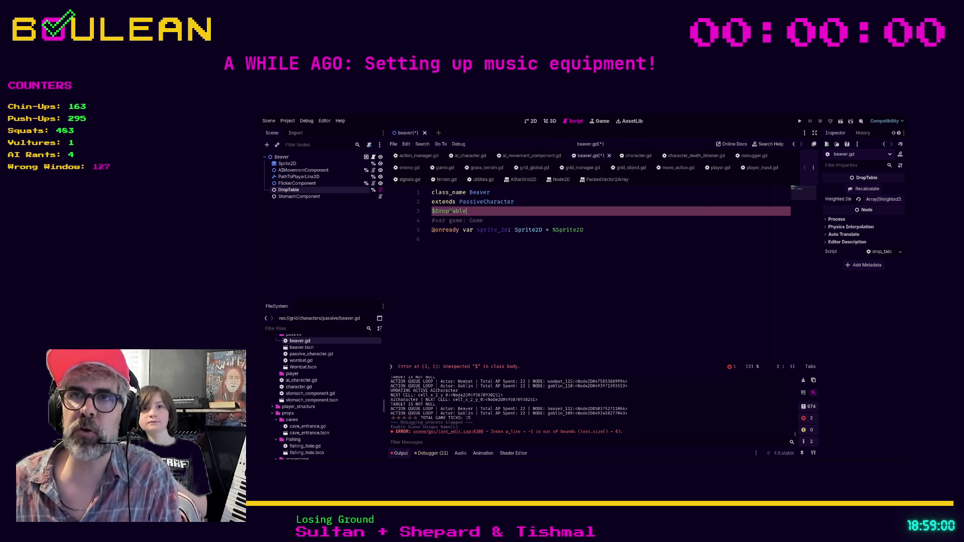
text(r test:)
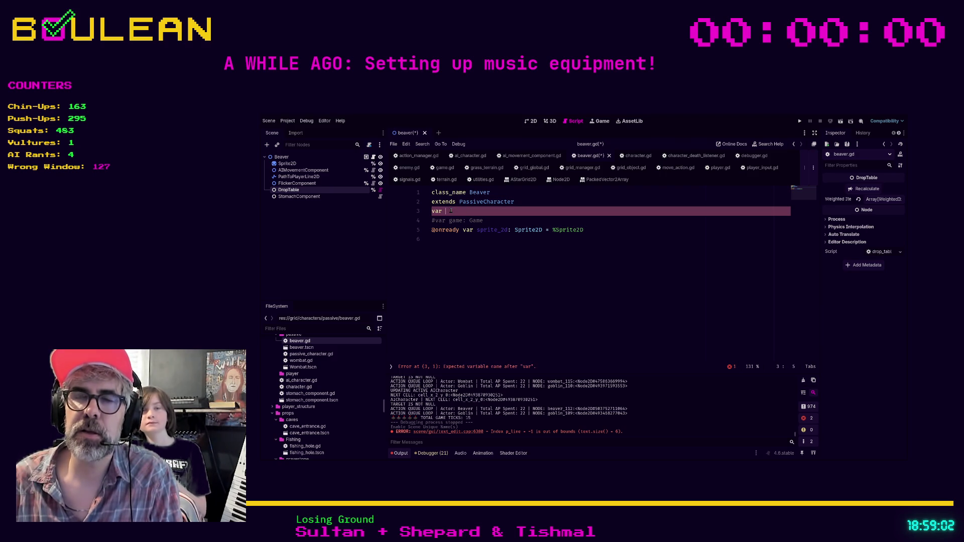
text( DropTa)
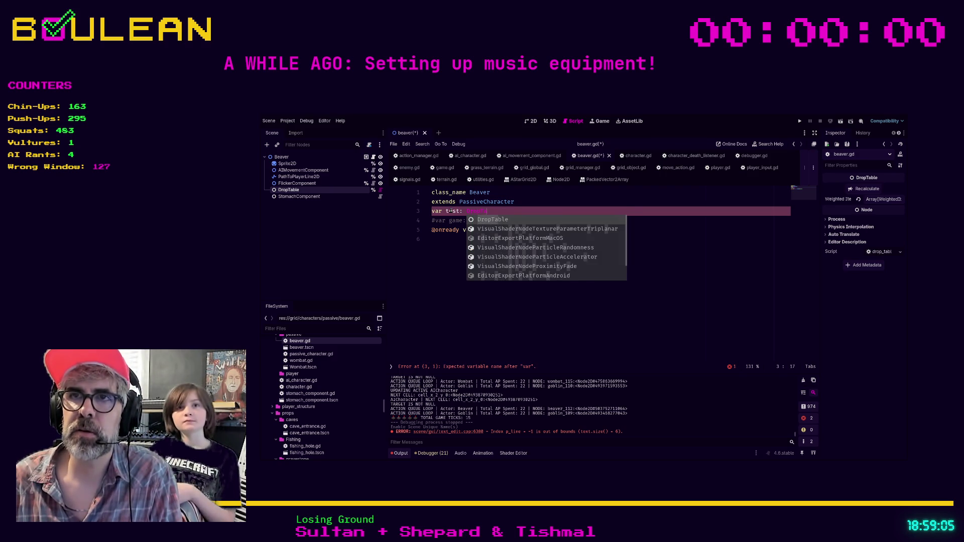
key(Return)
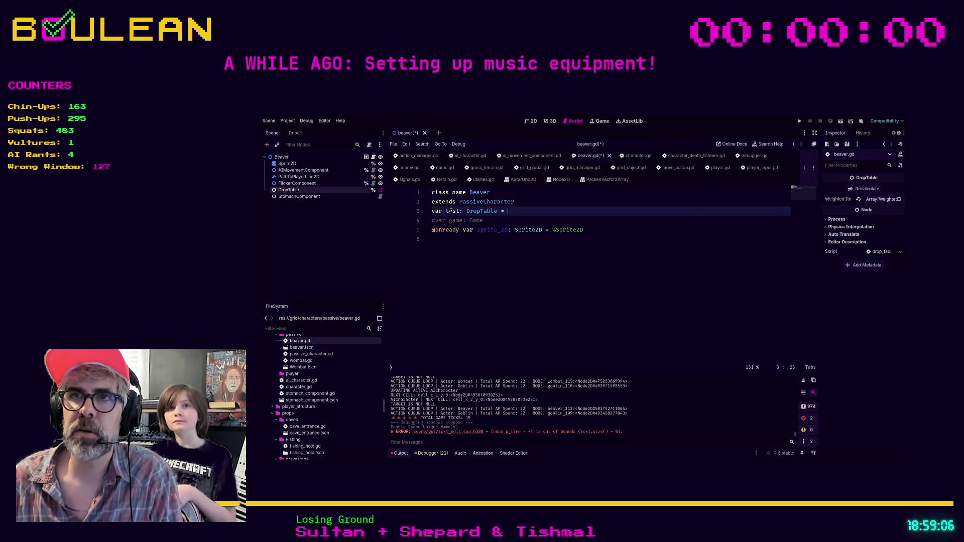
text($Dro)
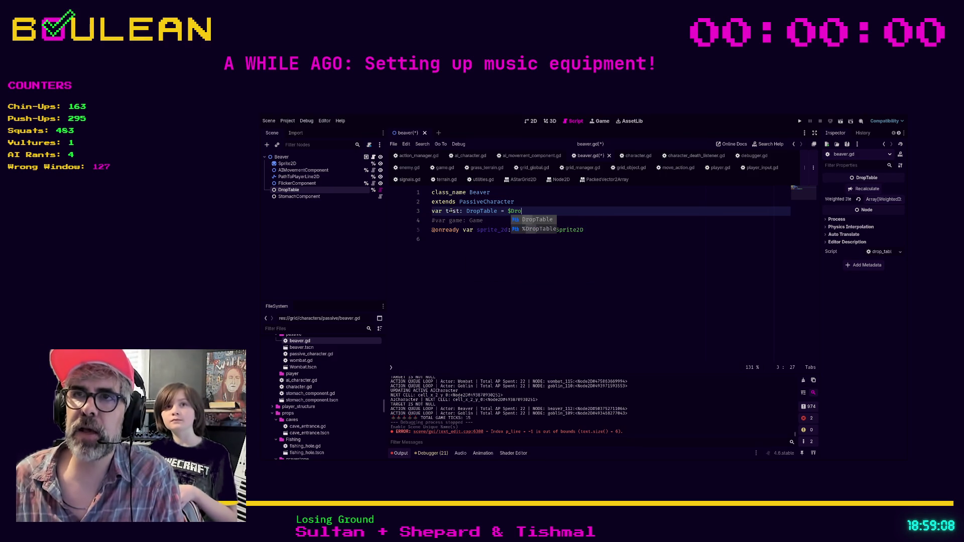
key(Return)
text(@onready)
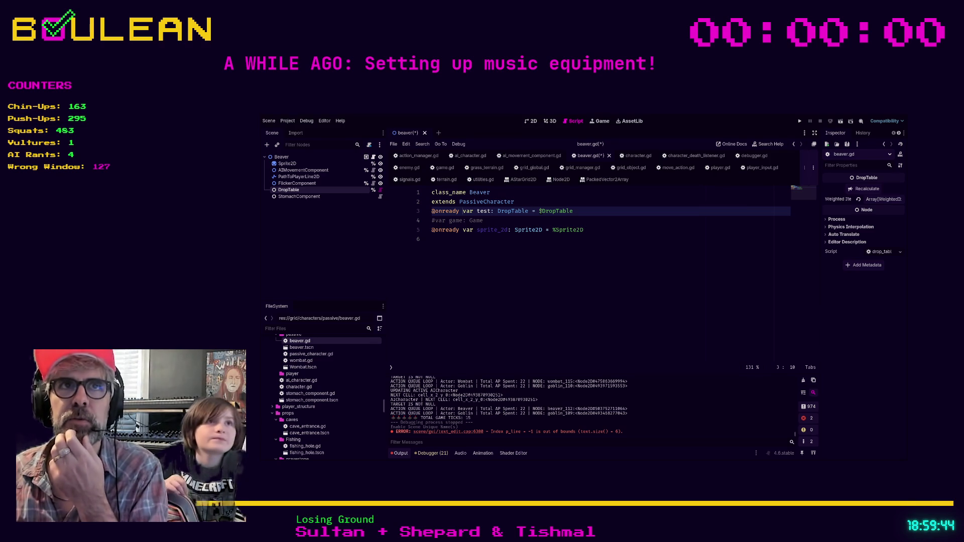
Step: Delete the trial variable line, leaving line 3 blank, and save beaver.gd
click(573, 211)
key(shift+Home)
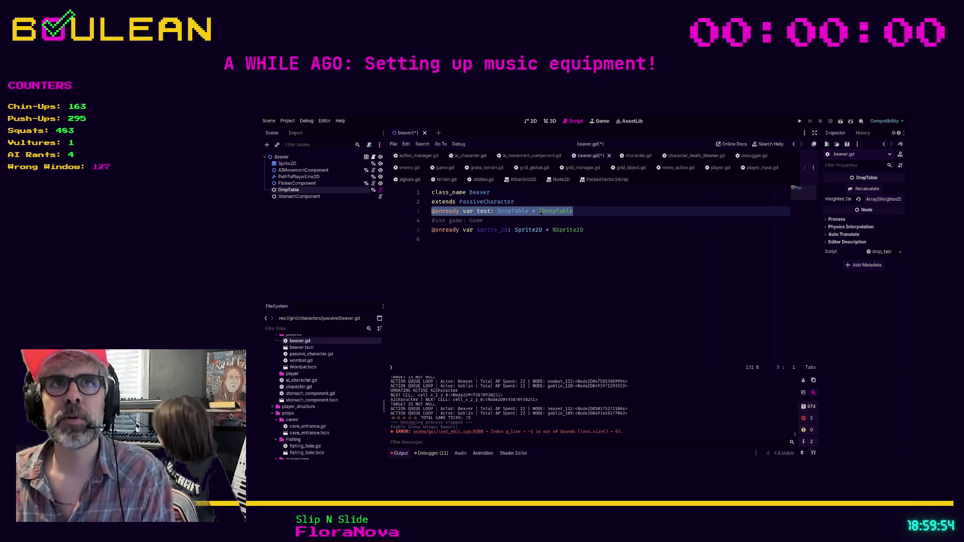
key(BackSpace)
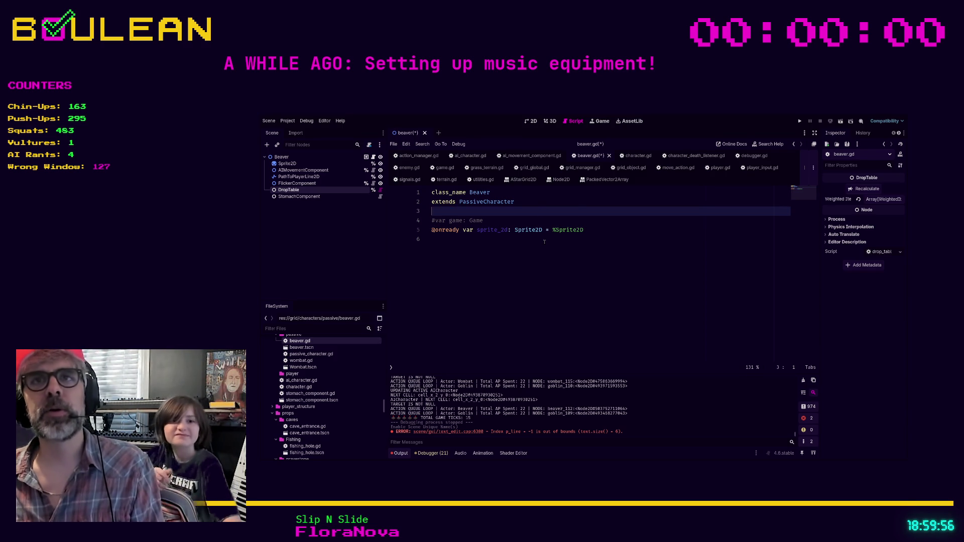
click(544, 241)
key(ctrl+s)
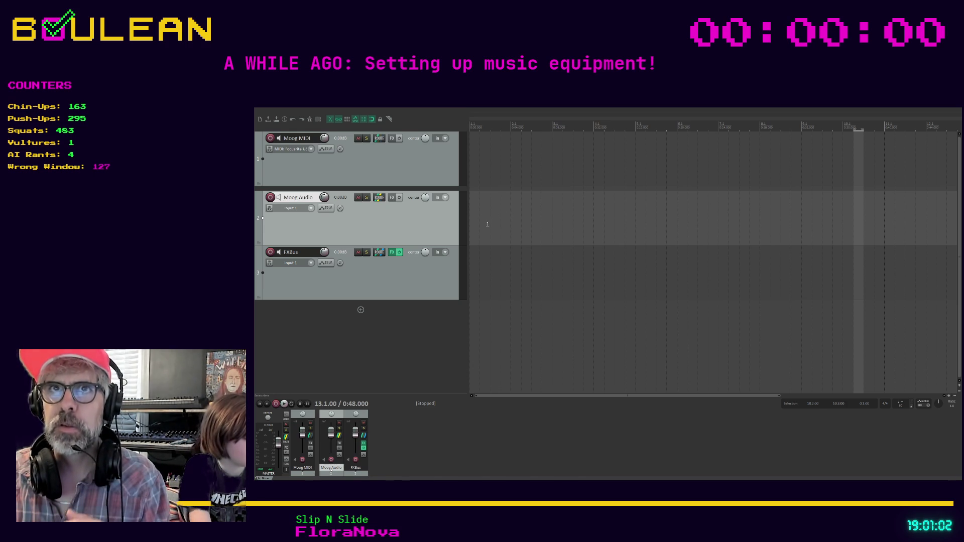
Step: Record-arm the Moog Audio track so its live input meters show
click(270, 198)
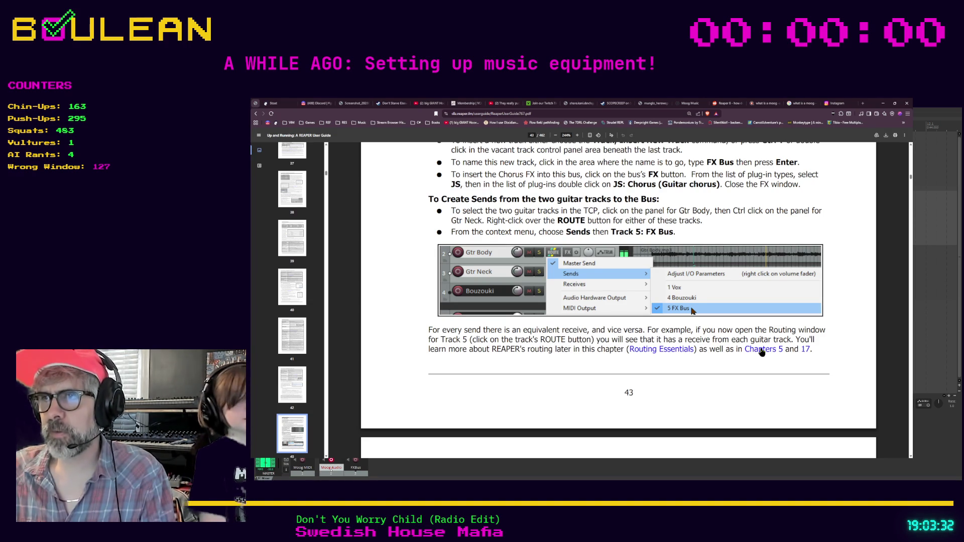
Step: Minimize the user guide PDF and select the FXBus track in REAPER
click(882, 103)
click(368, 286)
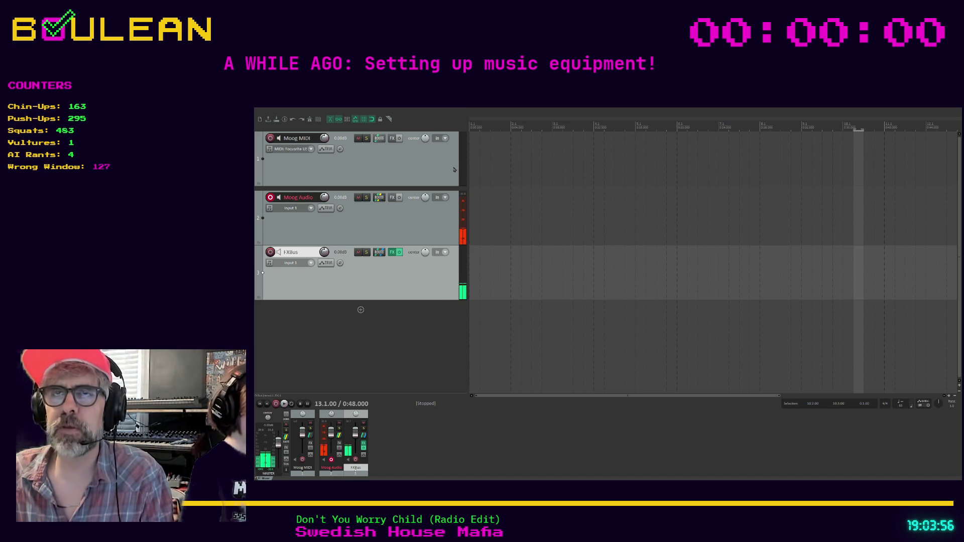
Step: Select the Moog MIDI track, then bring the guide back and scroll to the Speed Tips on sends
click(449, 171)
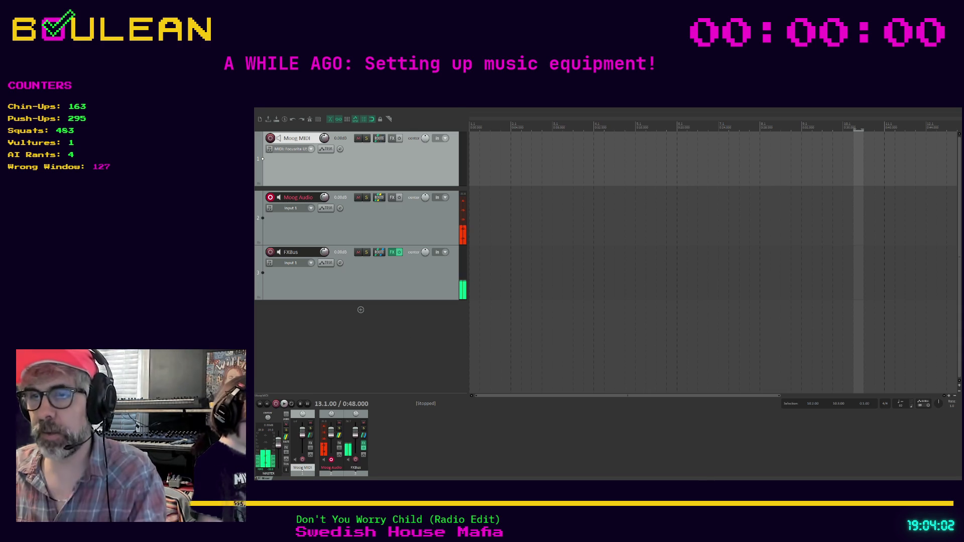
key(alt+Tab)
scroll(450, 370, down, 8)
scroll(450, 370, down, 2)
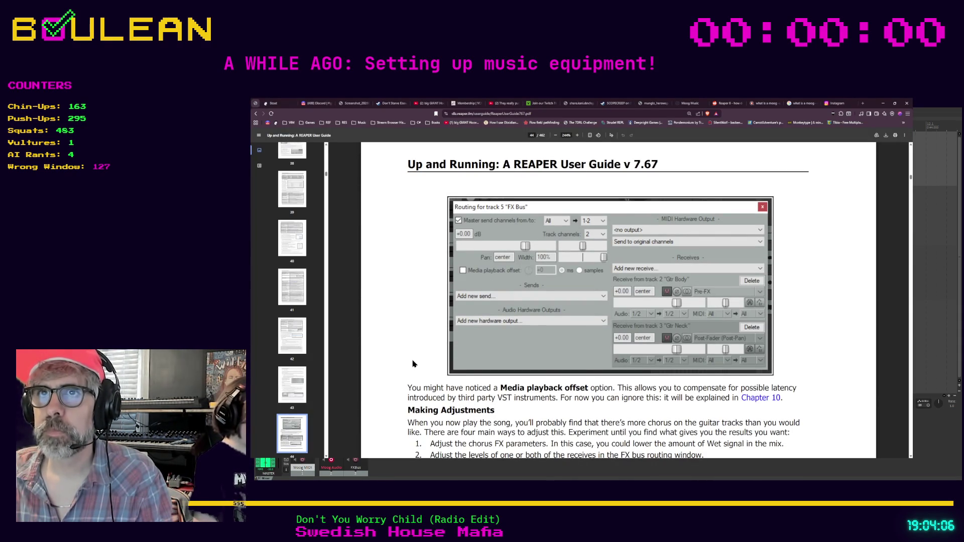
scroll(413, 363, down, 1)
scroll(412, 363, down, 1)
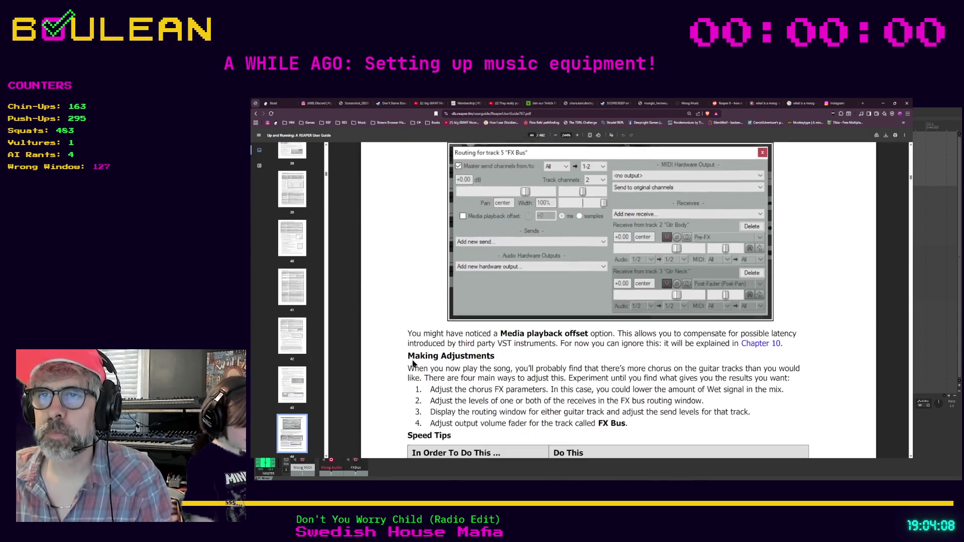
scroll(413, 363, down, 4)
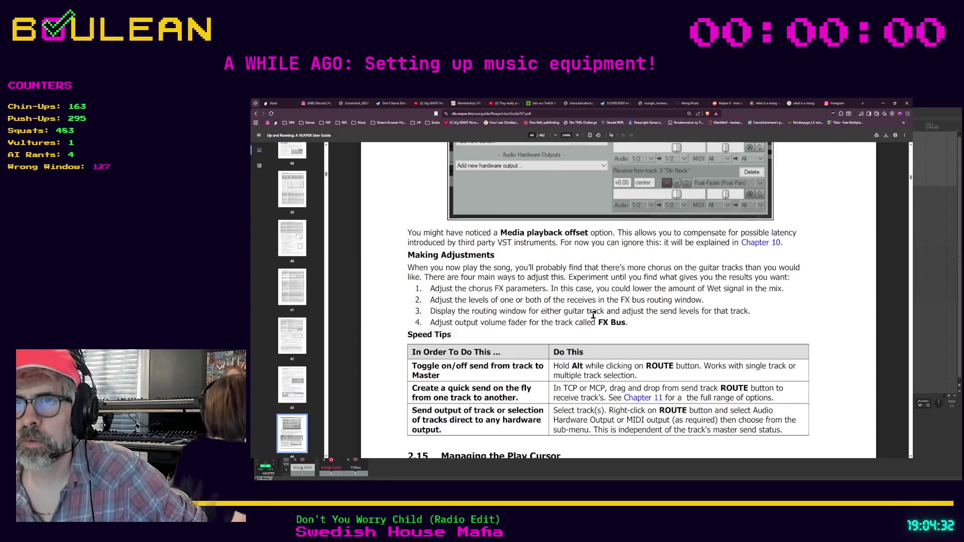
Step: Scroll the guide down to page 44 to read the sends Speed Tips and section 2.15
scroll(566, 329, down, 1)
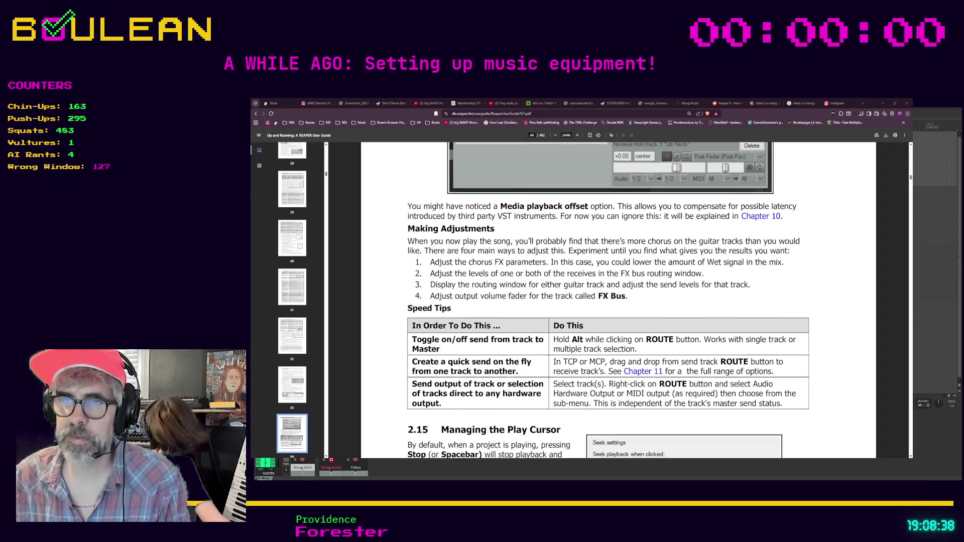
Step: Read through section 2.15 down to its Seek settings, then return to the REAPER project
scroll(609, 300, down, 2)
scroll(608, 301, up, 2)
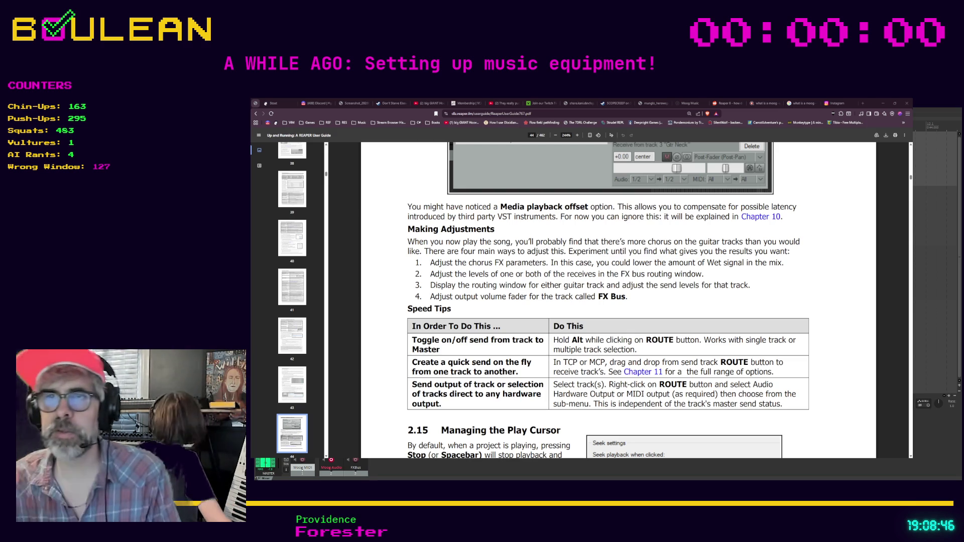
key(Down)
key(Down)
key(Down)
key(Down)
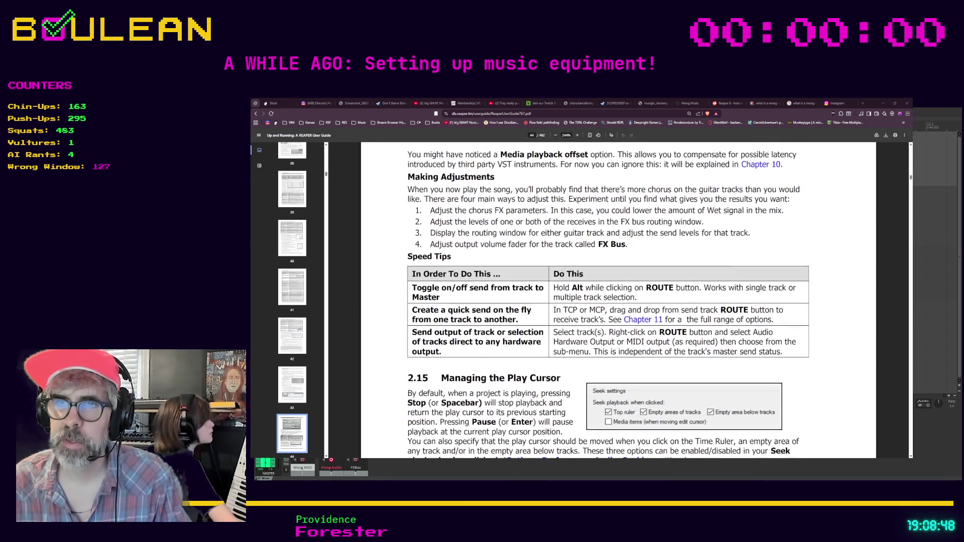
key(Down)
key(Down)
key(Down)
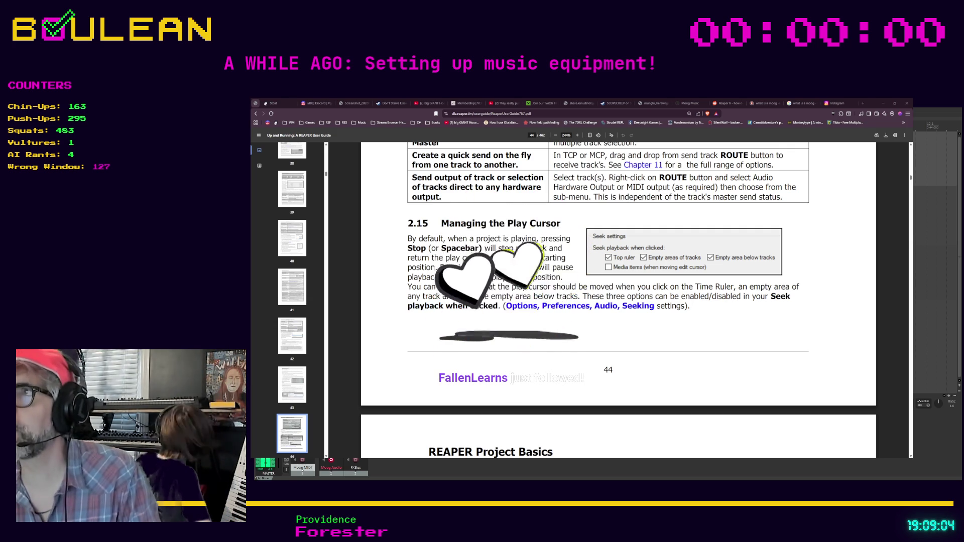
key(alt+Tab)
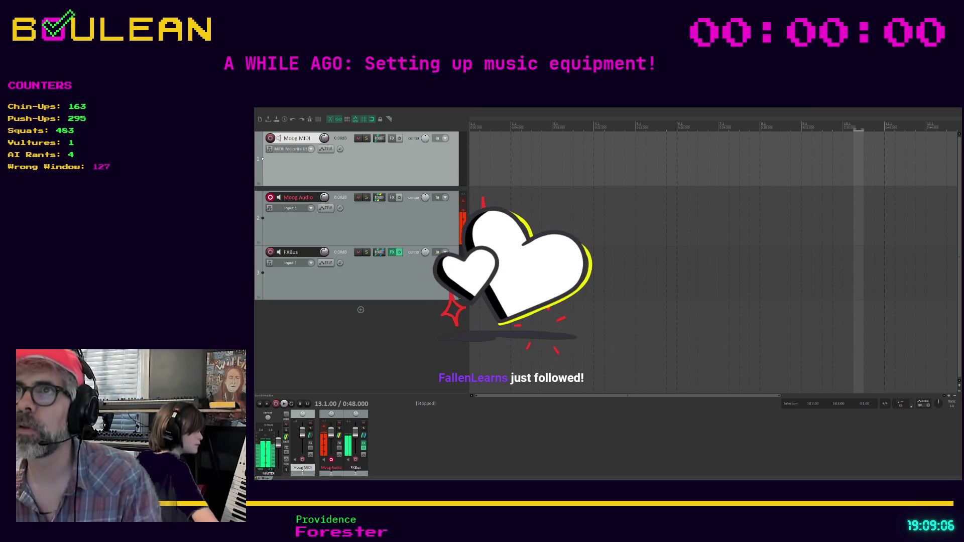
Step: Play and stop the project, then replay it from an earlier timeline position
key(space)
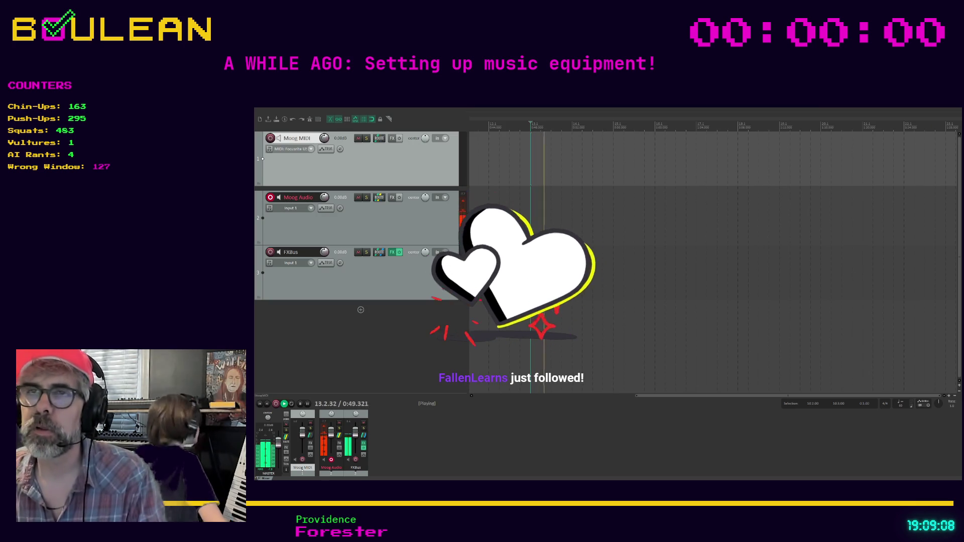
key(space)
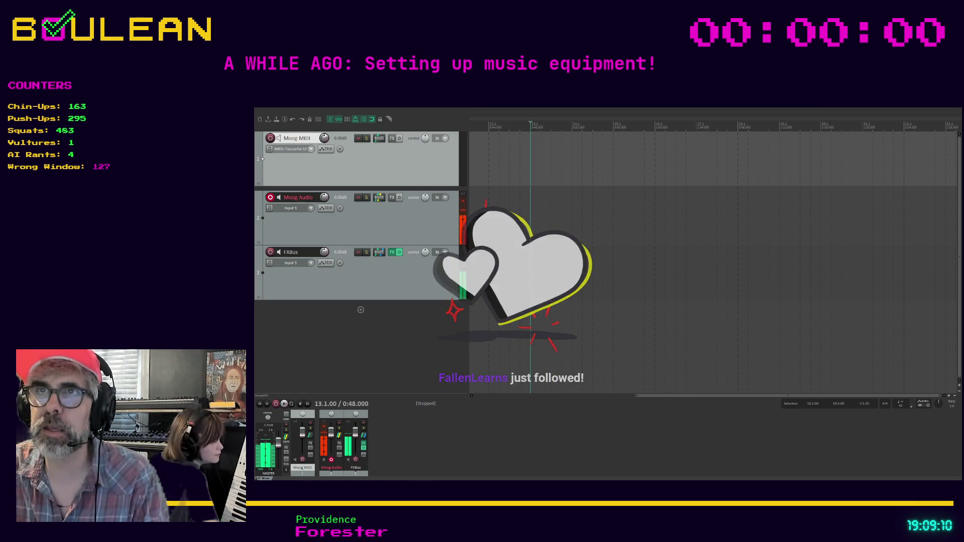
click(498, 125)
key(space)
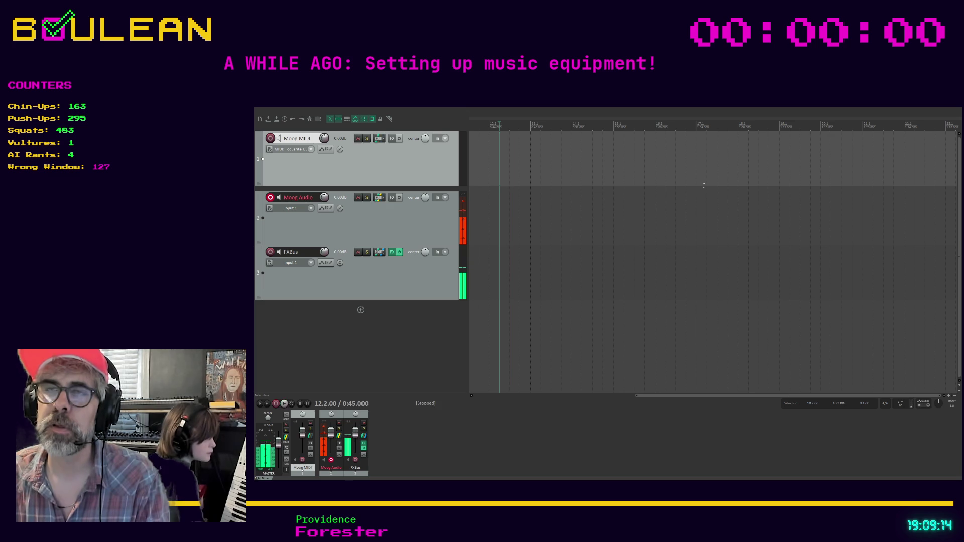
key(space)
key(space)
Step: Test pausing playback (at 13.1.27) and resuming it, then return to the user guide
key(ctrl+space)
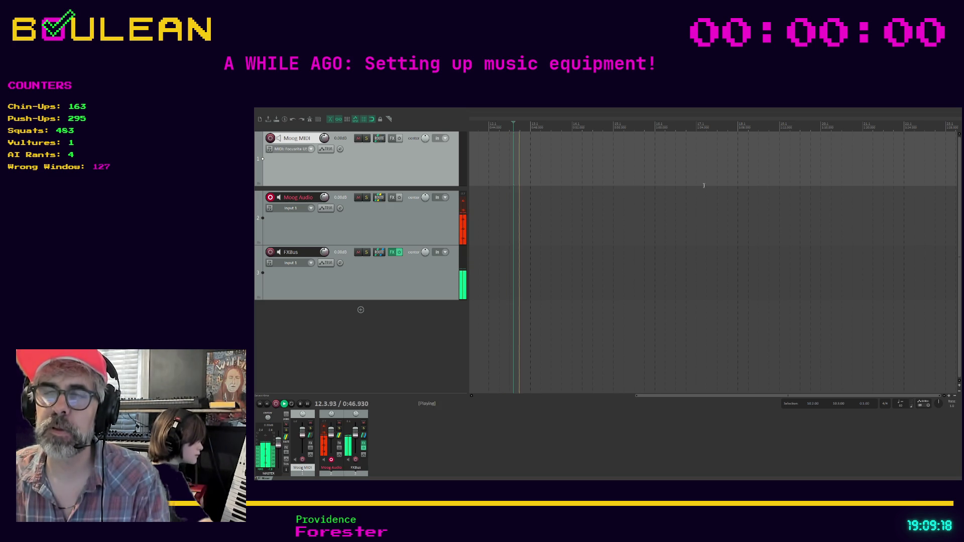
key(space)
key(space)
key(ctrl+space)
key(ctrl+space)
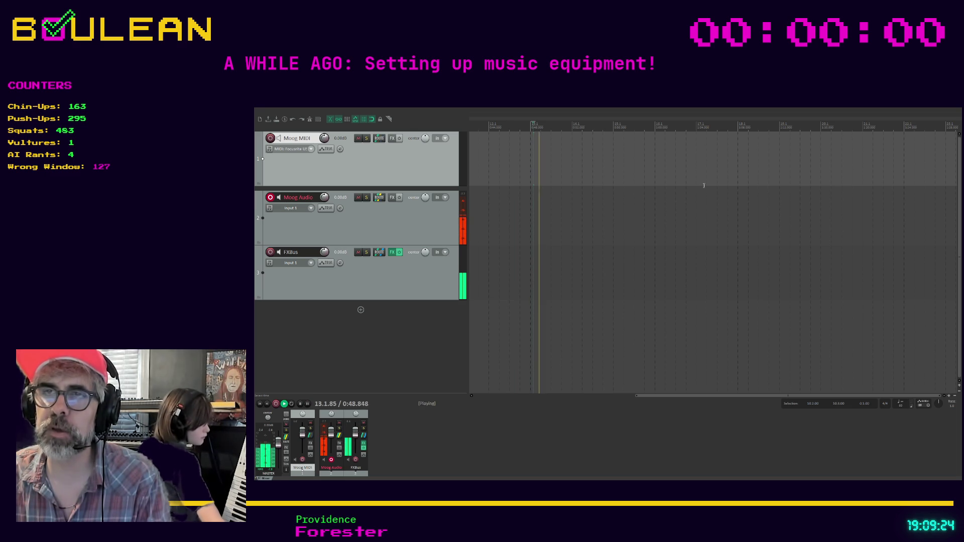
key(space)
key(space)
key(ctrl+space)
key(ctrl+space)
key(ctrl+space)
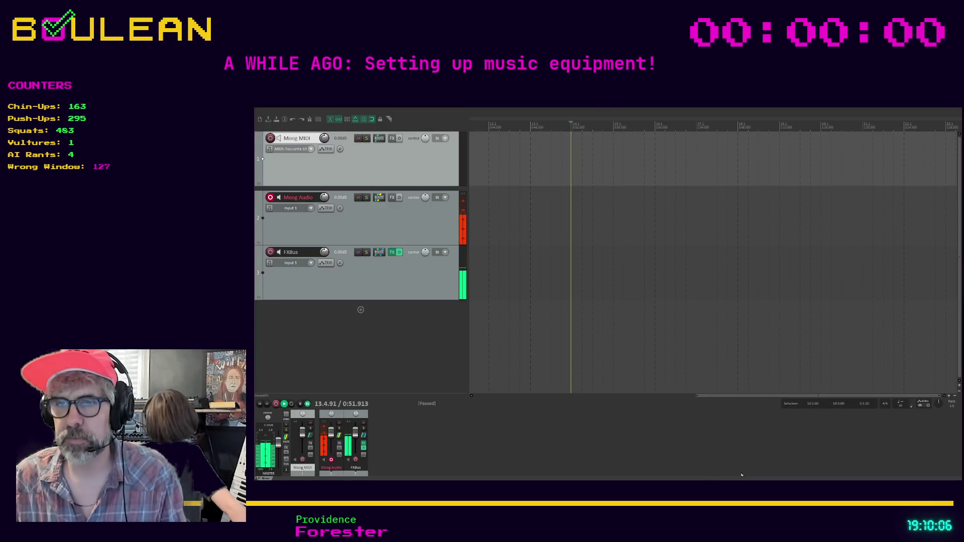
key(alt+Tab)
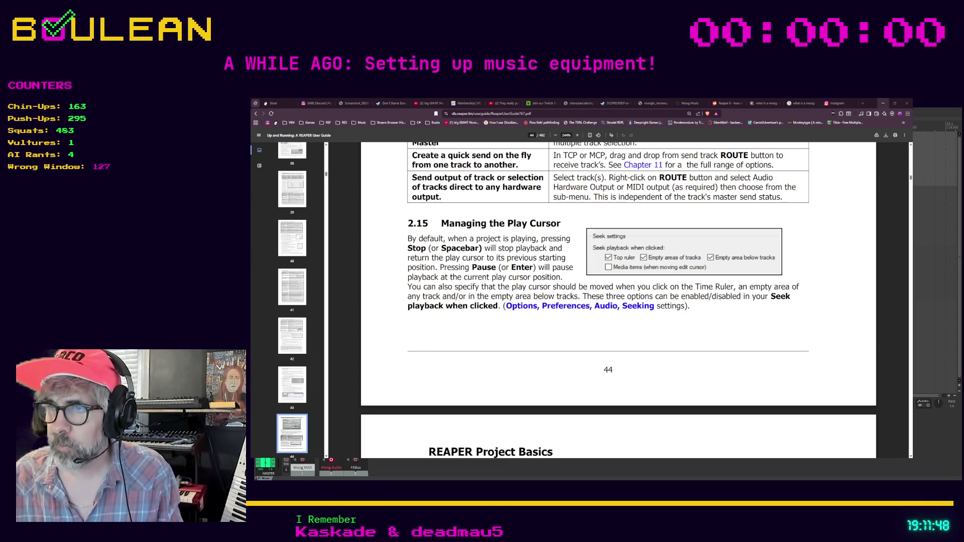
Step: Minimize the REAPER guide and run the Godot game project with F5
click(882, 103)
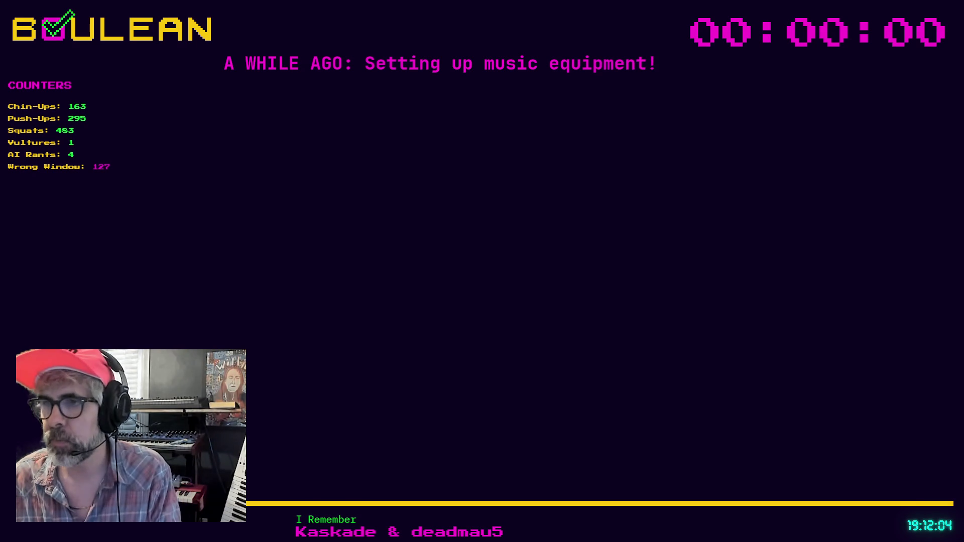
key(F5)
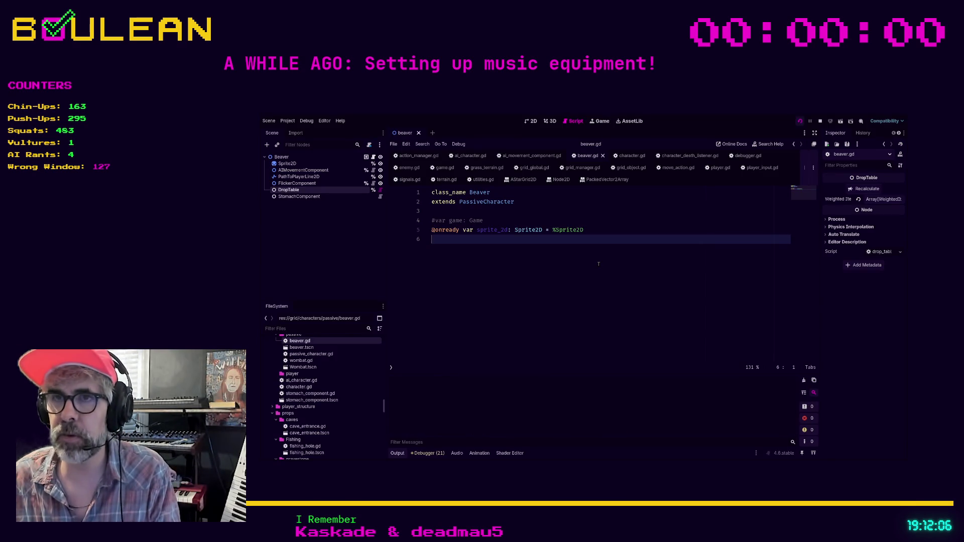
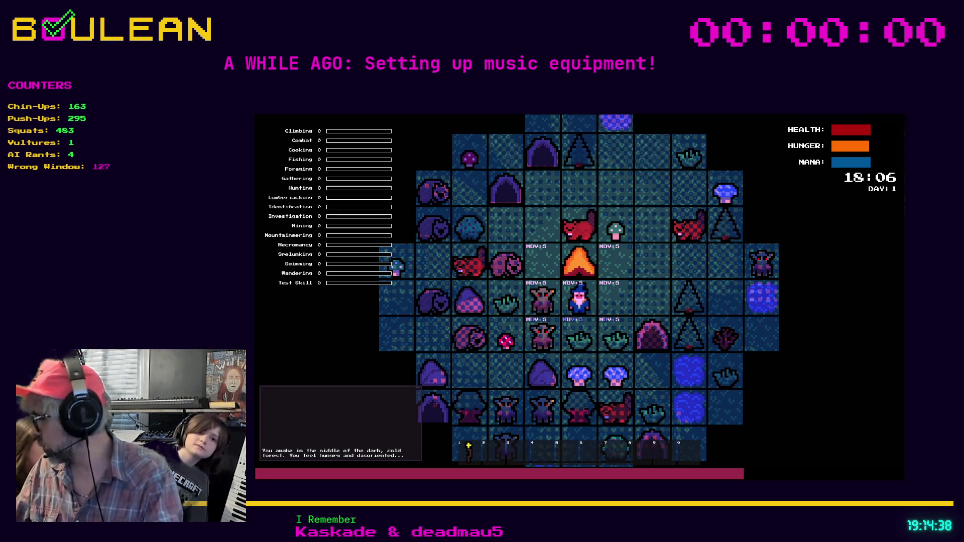
Step: Close the game with Alt+F4 to reveal the guide at page 44, Managing the Play Cursor
scroll(561, 349, down, 3)
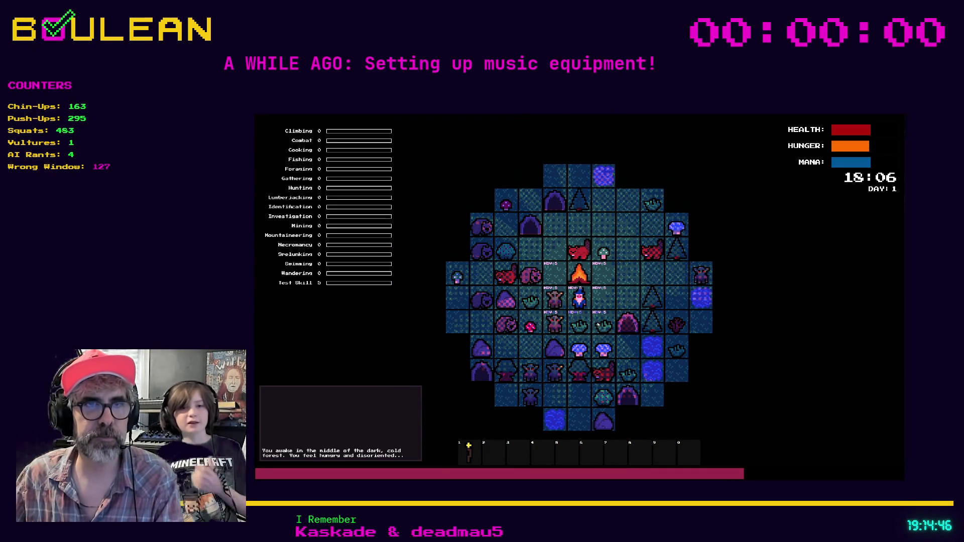
key(alt+F4)
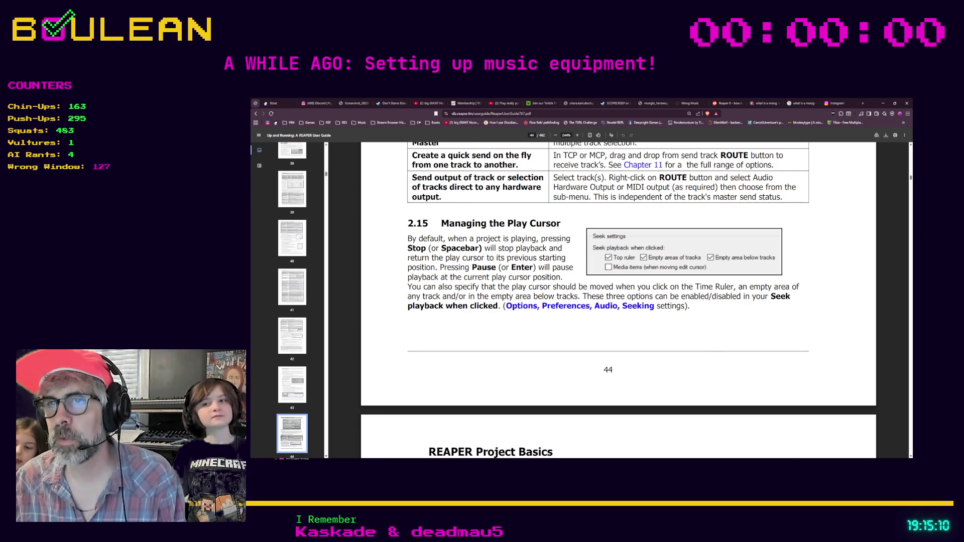
click(303, 468)
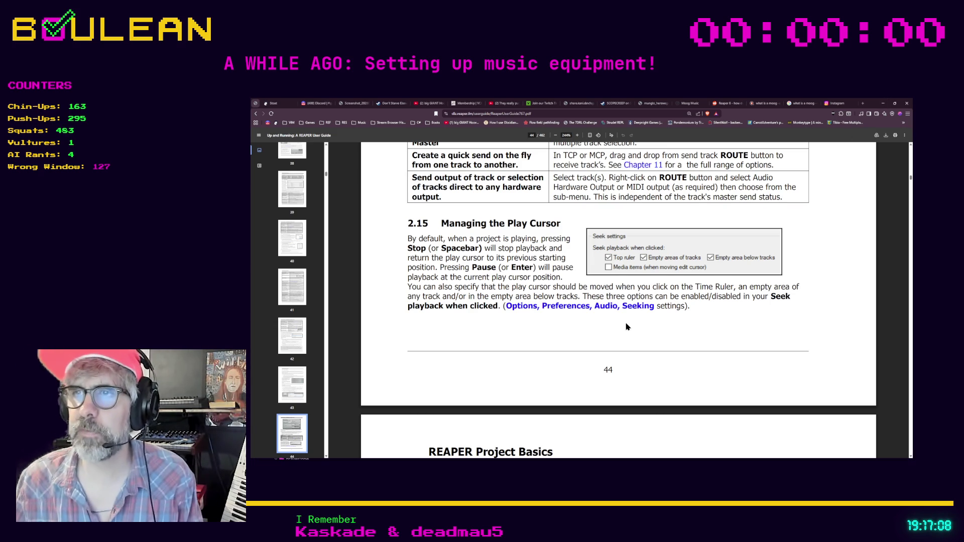
Step: Scroll the REAPER guide past 2.16 Analyzing FX Performance down to 2.17 Time Selections and Time Loops
scroll(626, 327, down, 6)
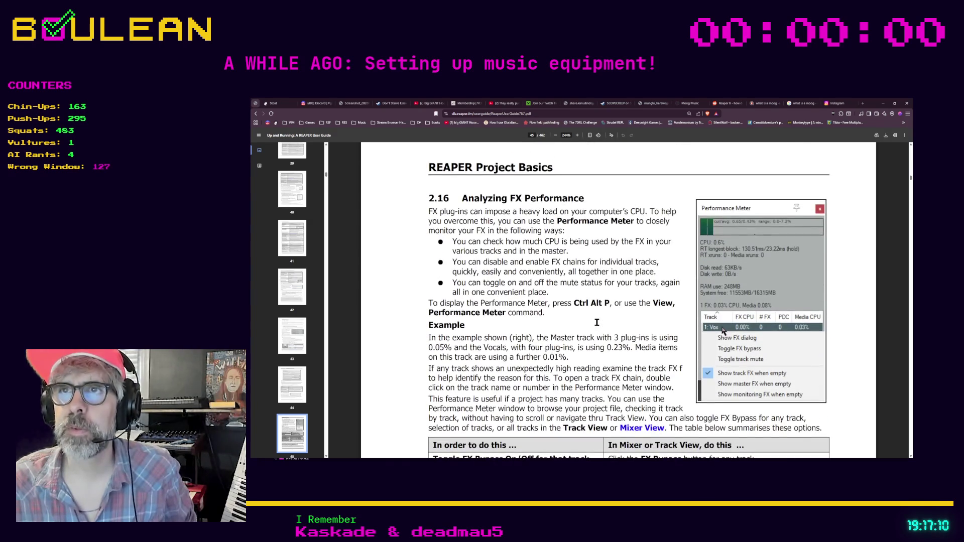
scroll(597, 322, down, 3)
scroll(597, 322, down, 3)
scroll(596, 322, up, 7)
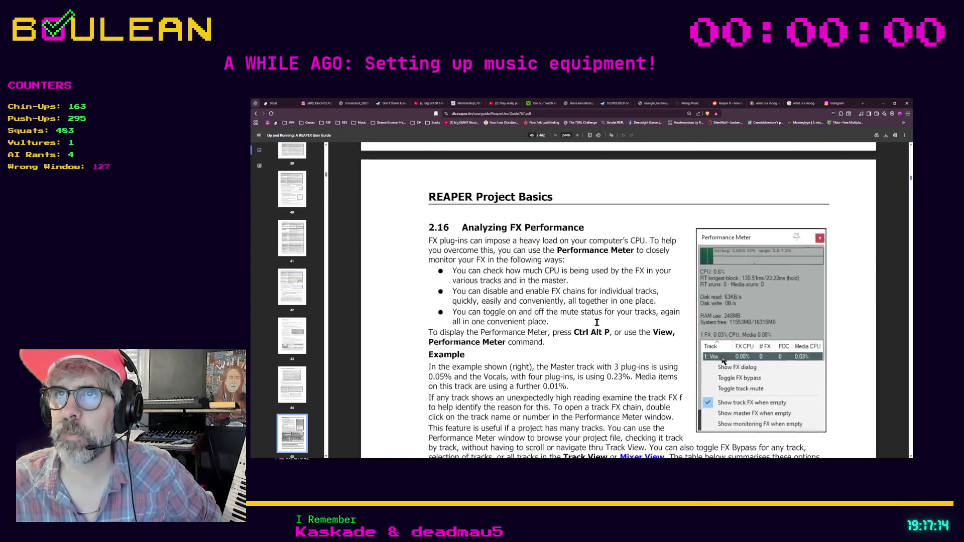
scroll(596, 322, down, 1)
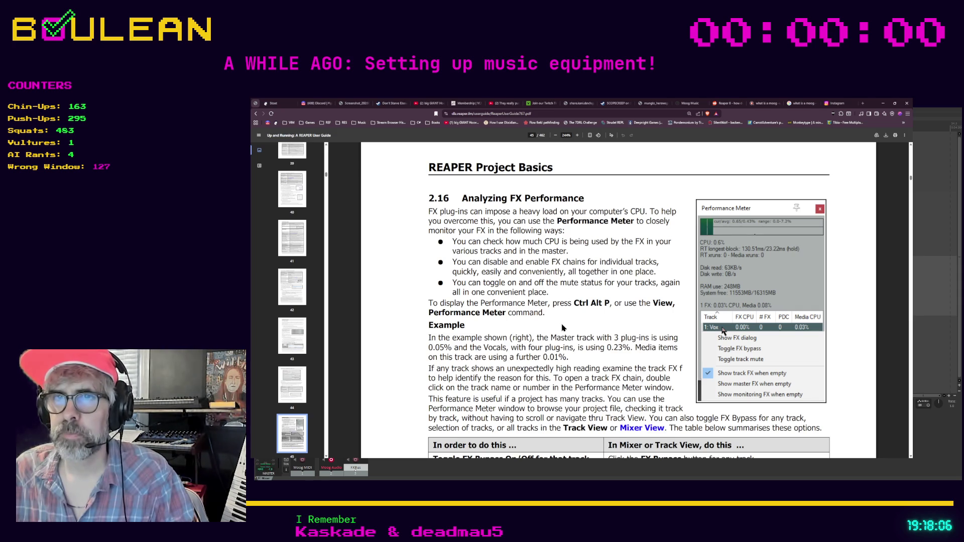
scroll(563, 327, down, 3)
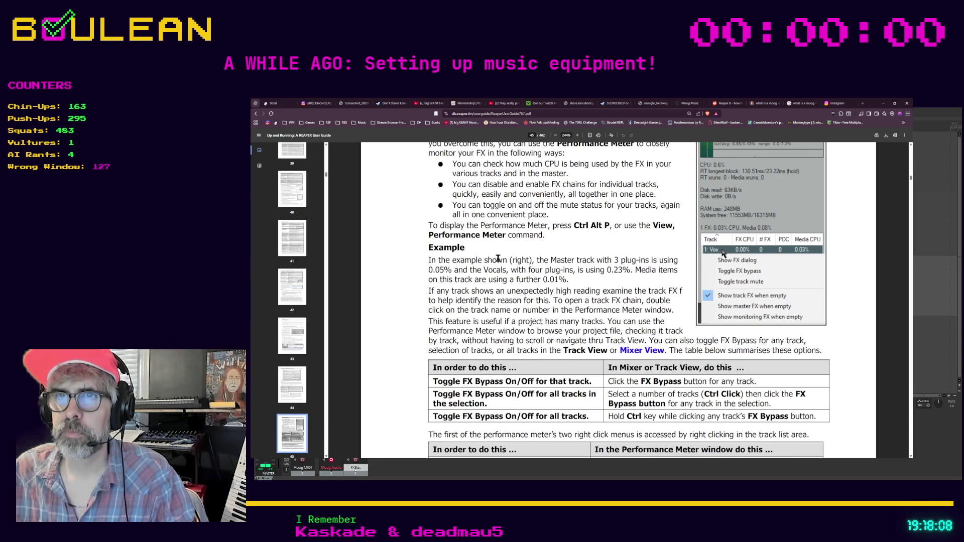
scroll(613, 263, up, 3)
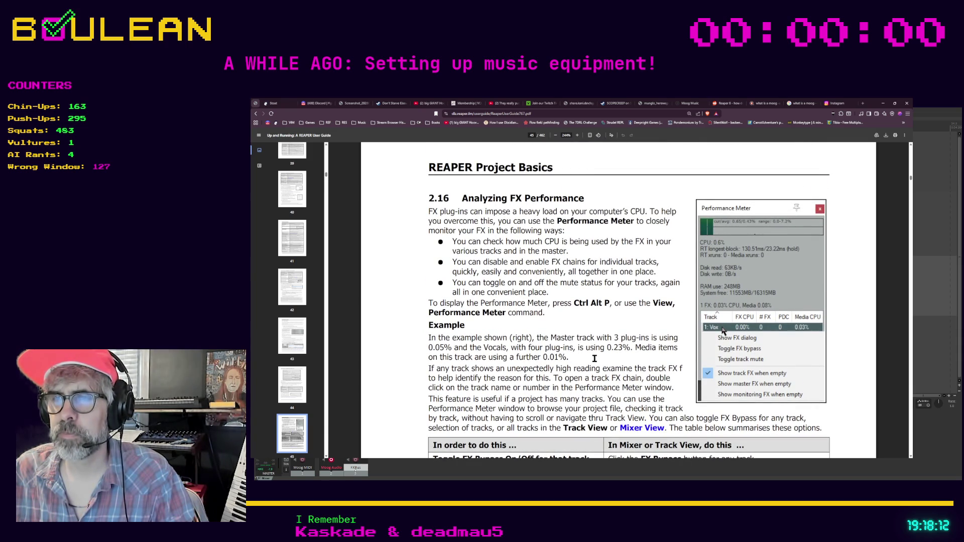
scroll(570, 364, down, 4)
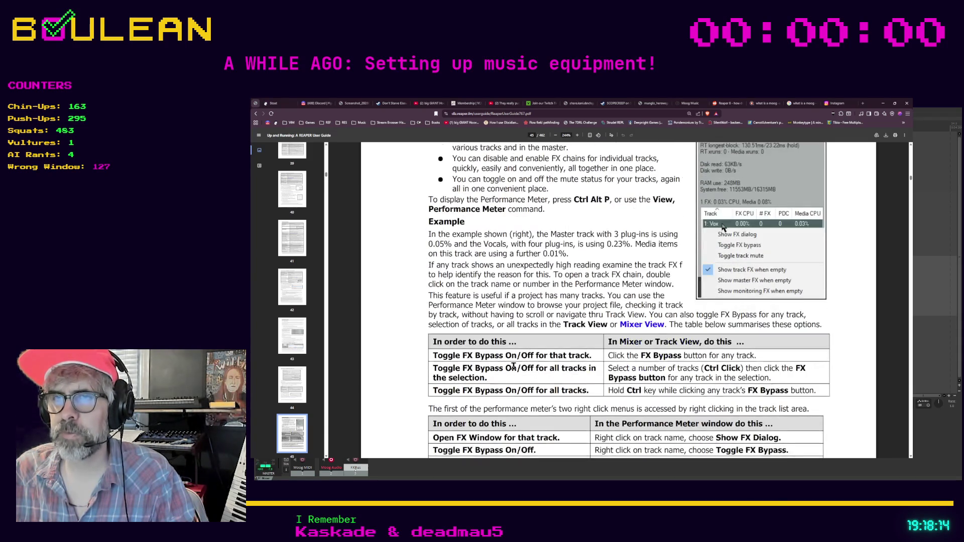
scroll(536, 374, down, 4)
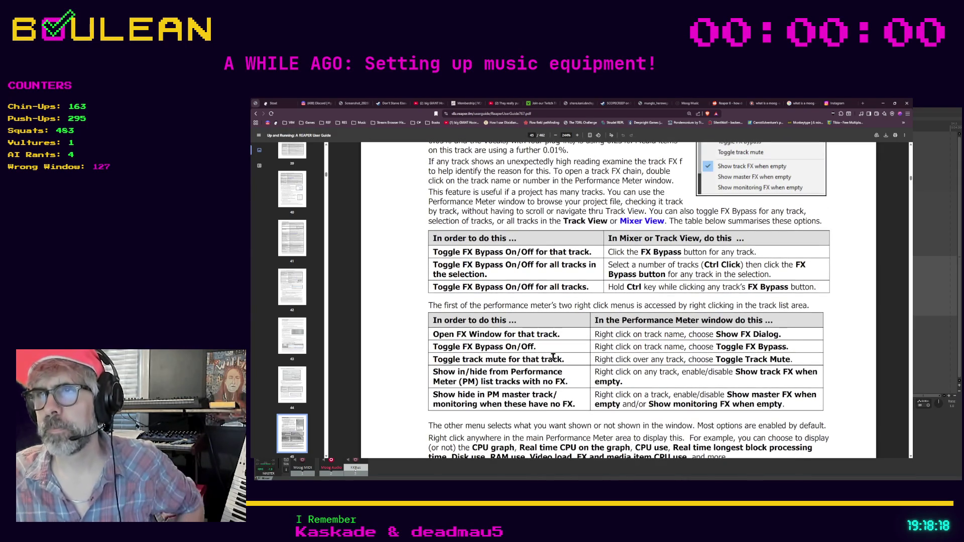
scroll(552, 328, down, 4)
scroll(552, 328, down, 11)
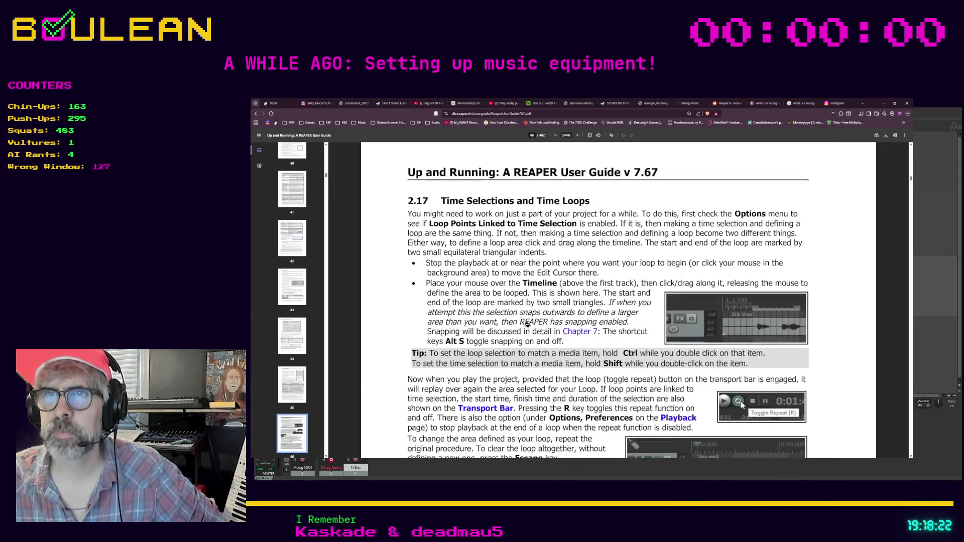
scroll(461, 289, down, 2)
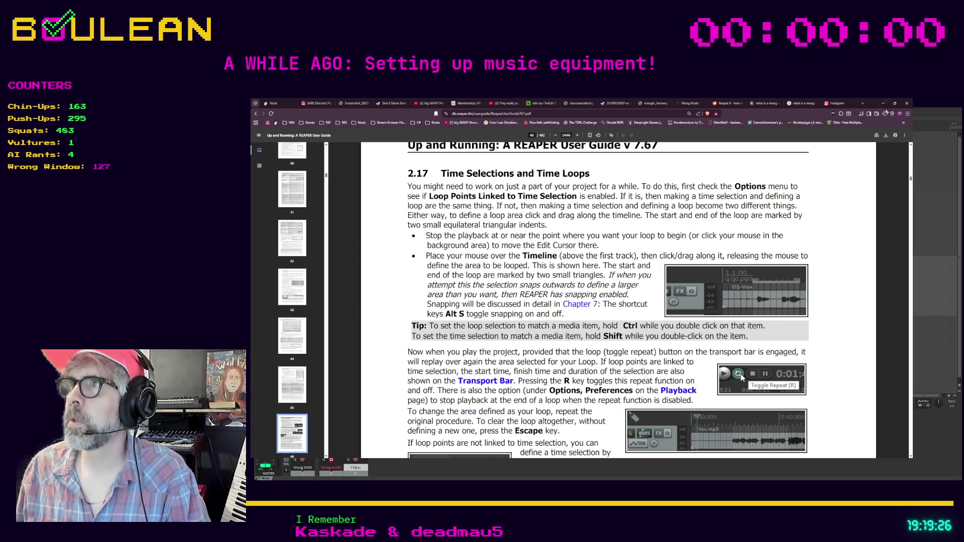
Step: Reveal the project, draw a time selection across the three tracks, and test-play it
click(882, 103)
mouse_move(629, 127)
mouse_down()
mouse_move(711, 135)
mouse_move(723, 181)
mouse_move(793, 212)
mouse_move(836, 210)
mouse_up()
click(625, 162)
mouse_move(626, 161)
mouse_down()
mouse_move(869, 166)
mouse_move(843, 158)
mouse_up()
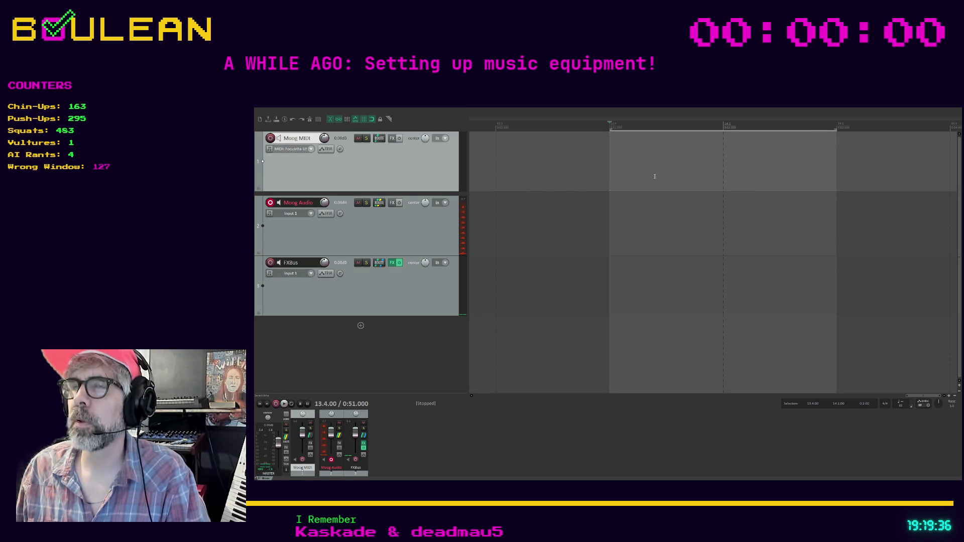
key(space)
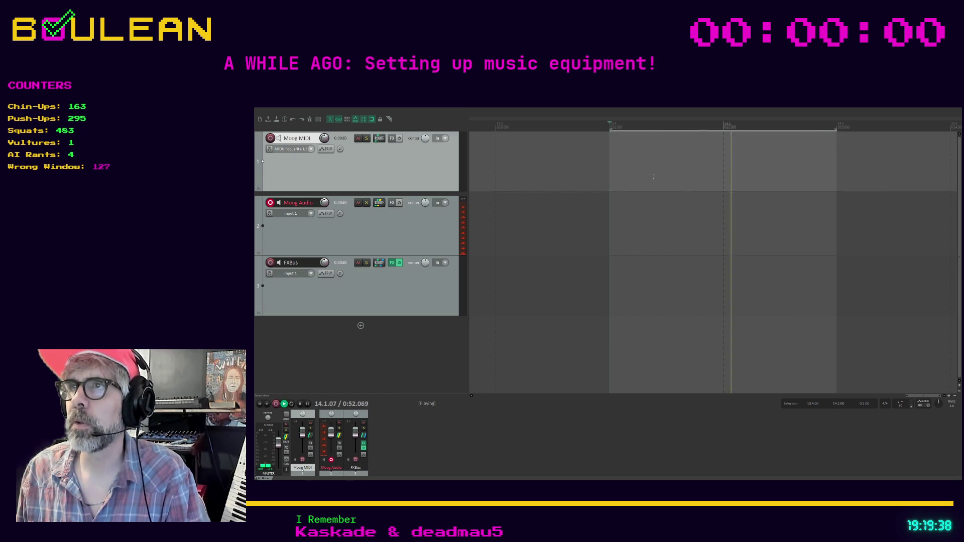
key(ctrl+space)
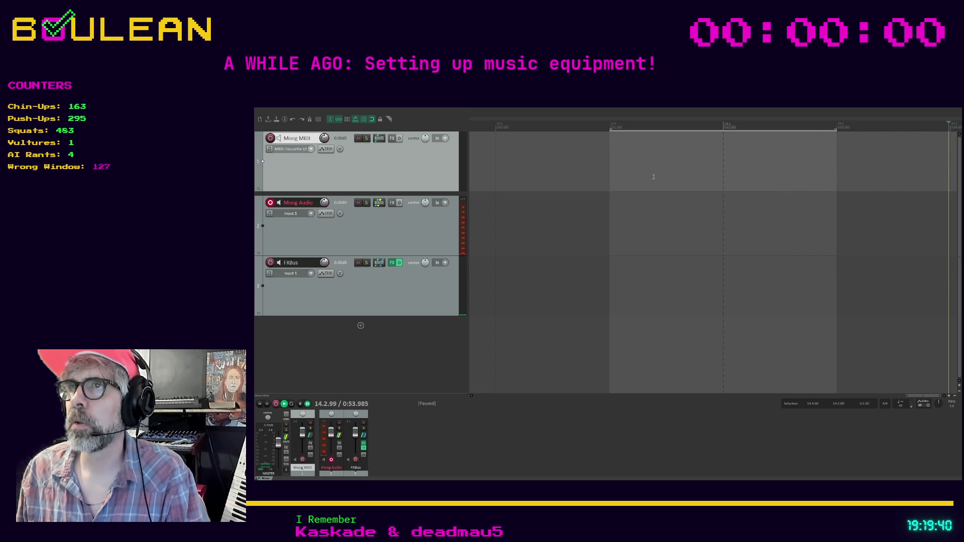
click(631, 127)
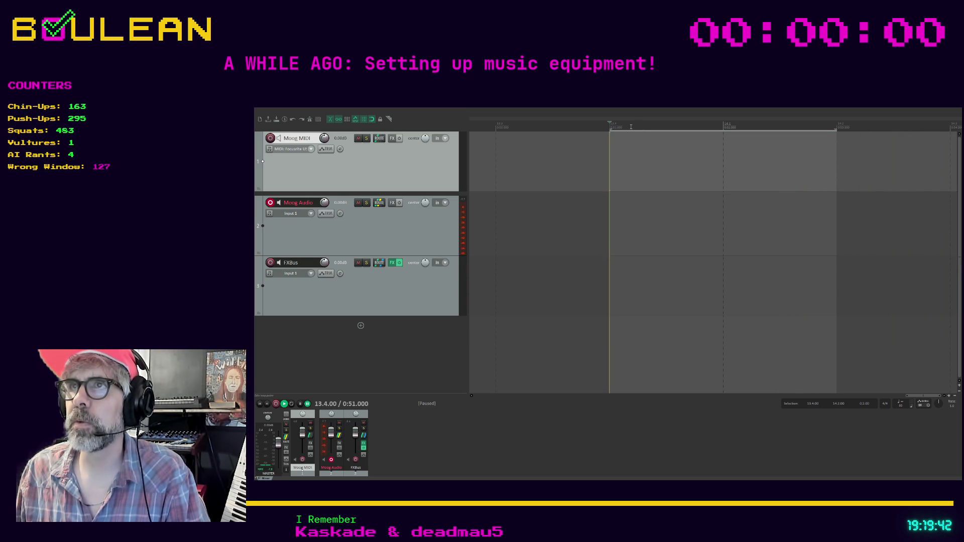
Step: Shorten the selection to start at 13.4.00, play it, and select the Moog Audio track
mouse_move(612, 128)
mouse_down()
mouse_move(647, 130)
mouse_move(672, 165)
mouse_up()
key(space)
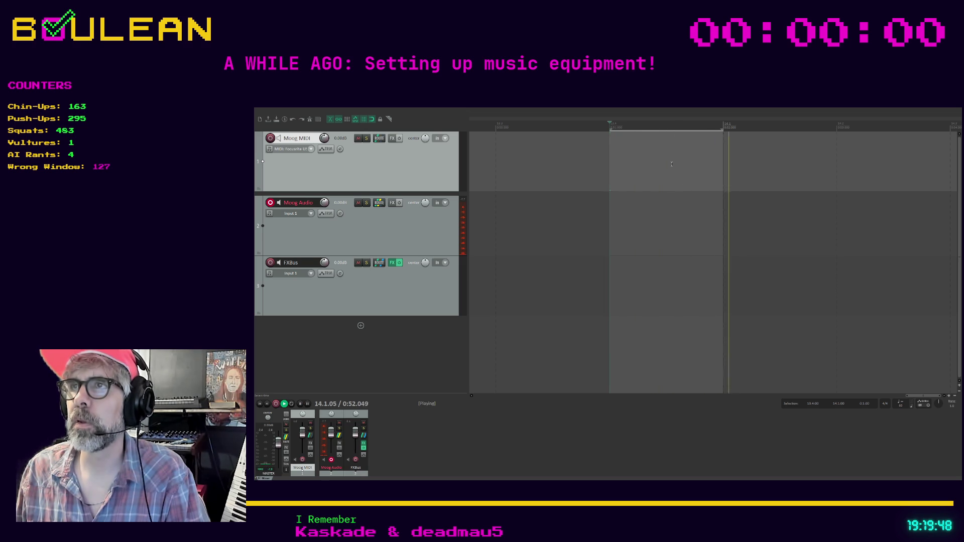
key(space)
click(565, 203)
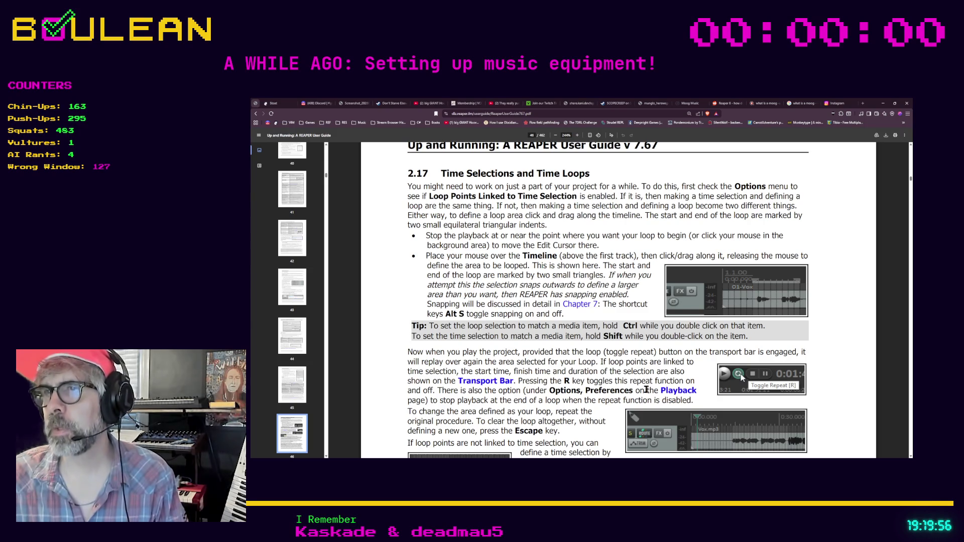
Step: Minimize the browser guide to bring the REAPER project back
click(879, 102)
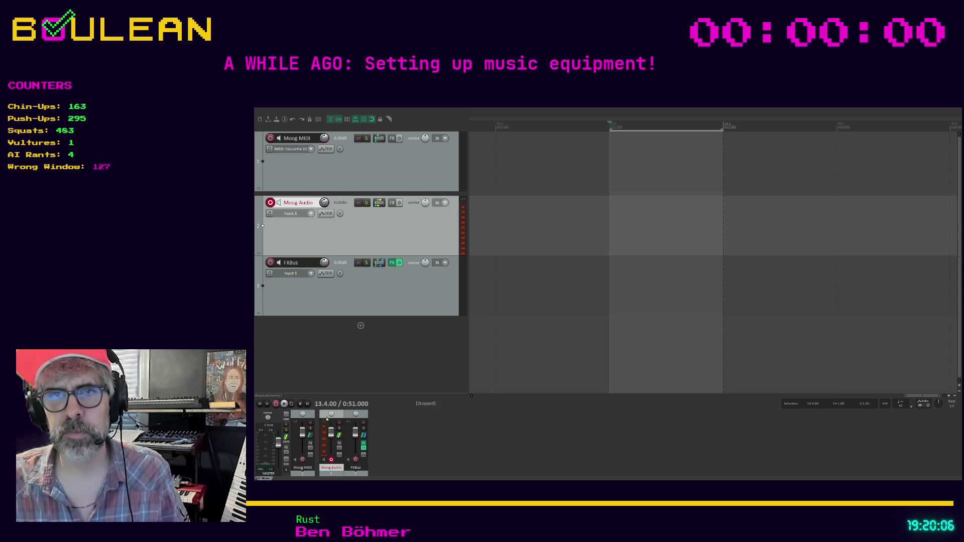
Step: Record onto the Moog Audio track and play back the new recording
click(275, 404)
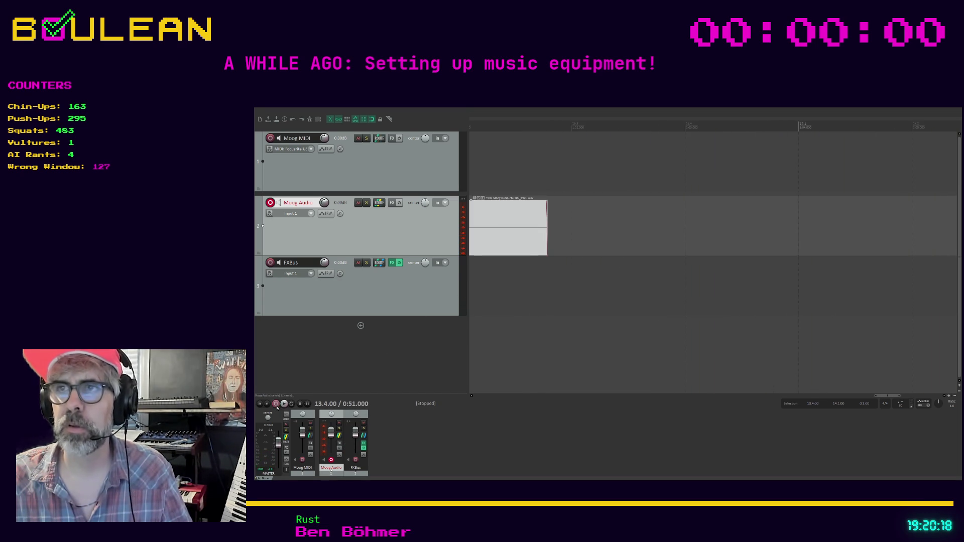
scroll(548, 215, up, 5)
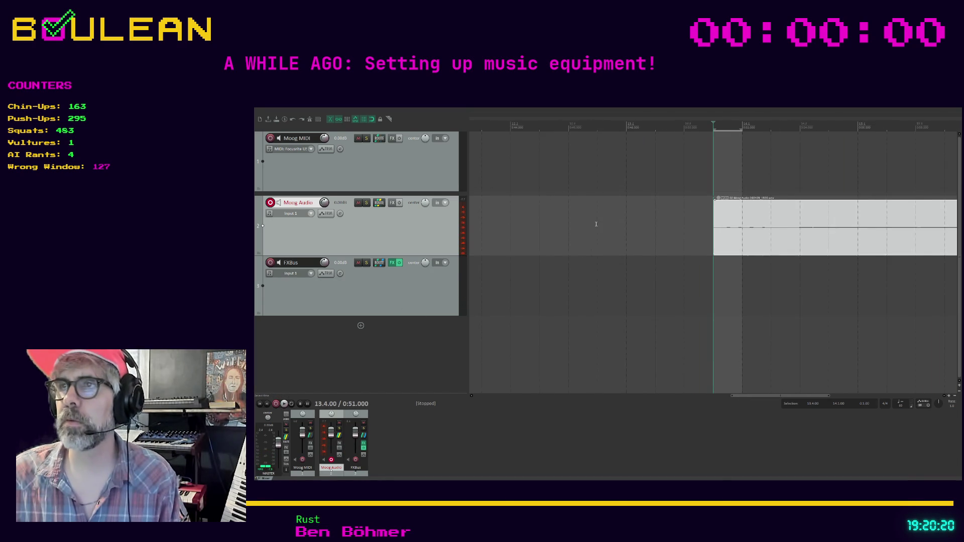
scroll(698, 223, down, 2)
key(space)
scroll(811, 241, down, 2)
scroll(808, 241, up, 6)
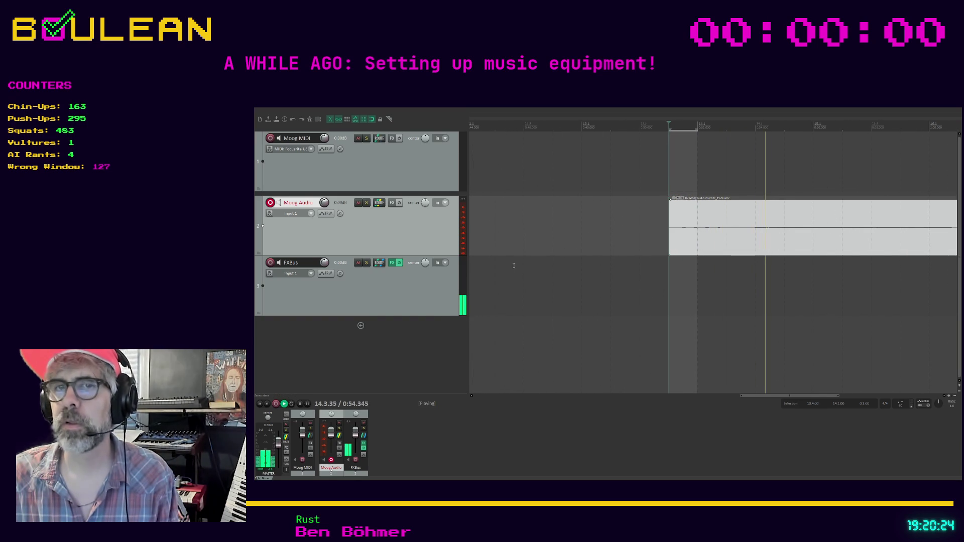
key(space)
Step: Move the recorded Moog Audio item to start near 13.3, replay it, and return to the guide
mouse_move(701, 216)
mouse_down()
mouse_move(726, 216)
mouse_move(663, 216)
mouse_move(746, 205)
mouse_up()
key(space)
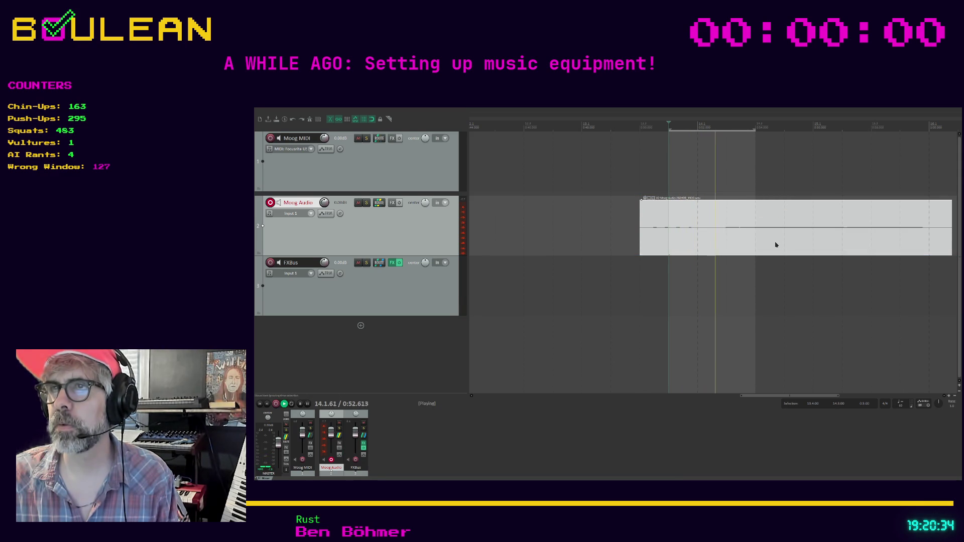
key(space)
scroll(658, 226, left, 2)
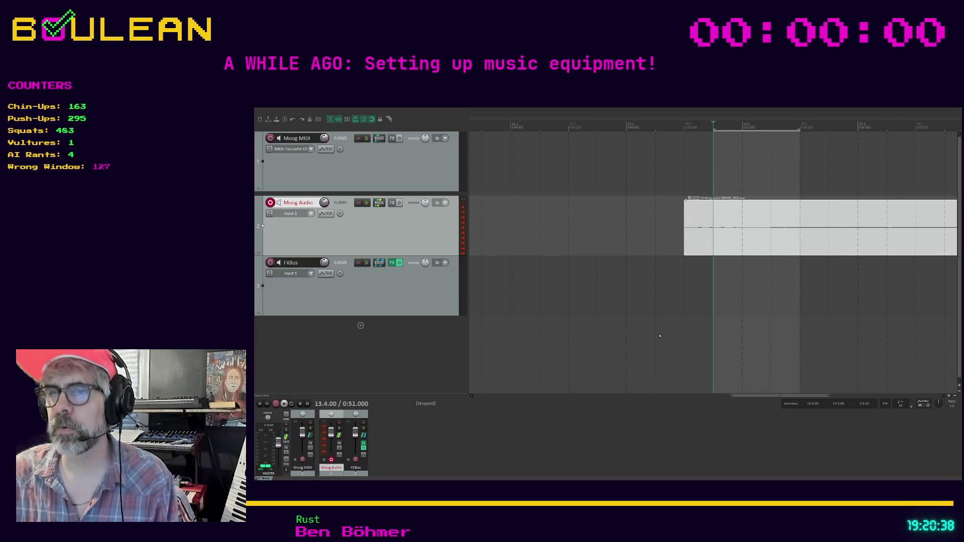
key(alt+Tab)
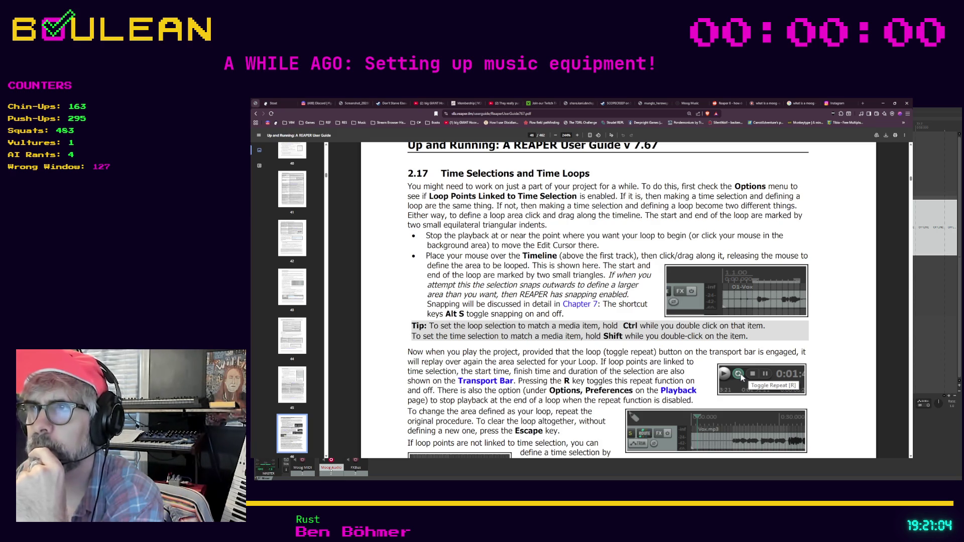
Step: Switch from the guide back to the REAPER project
key(alt+Tab)
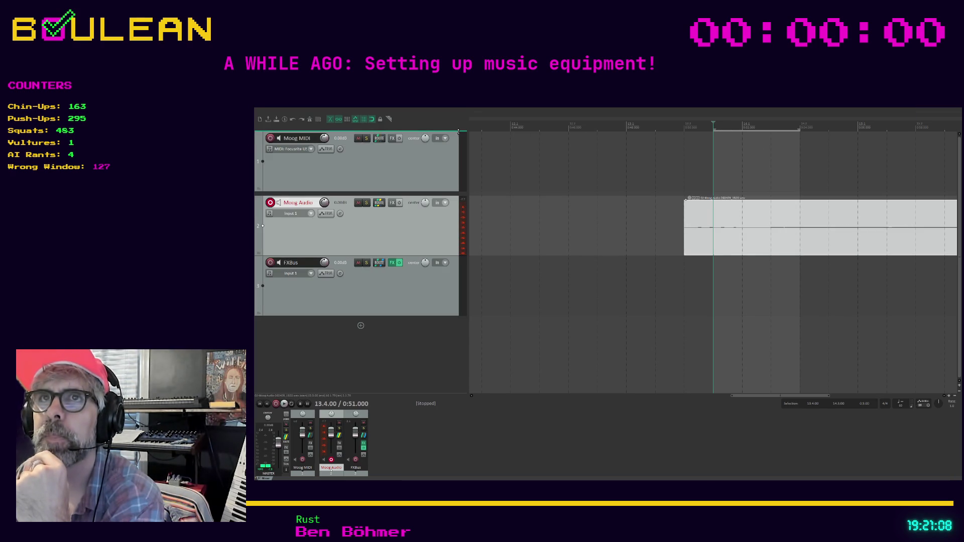
Step: Redraw the time selection from 13.4 to 14.1, play and pause it, then return to the guide
drag(461, 131, 466, 153)
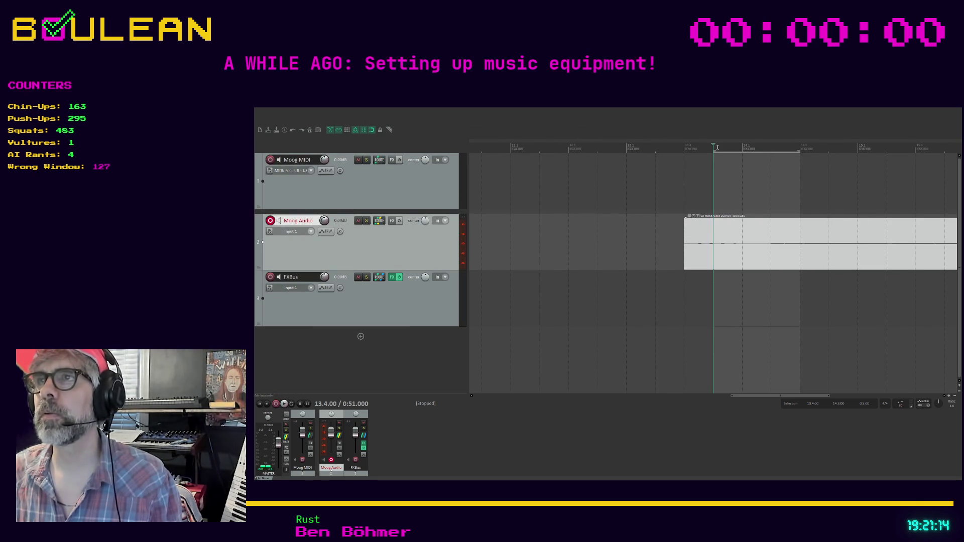
mouse_move(717, 147)
mouse_down()
mouse_move(789, 151)
mouse_move(789, 160)
mouse_up()
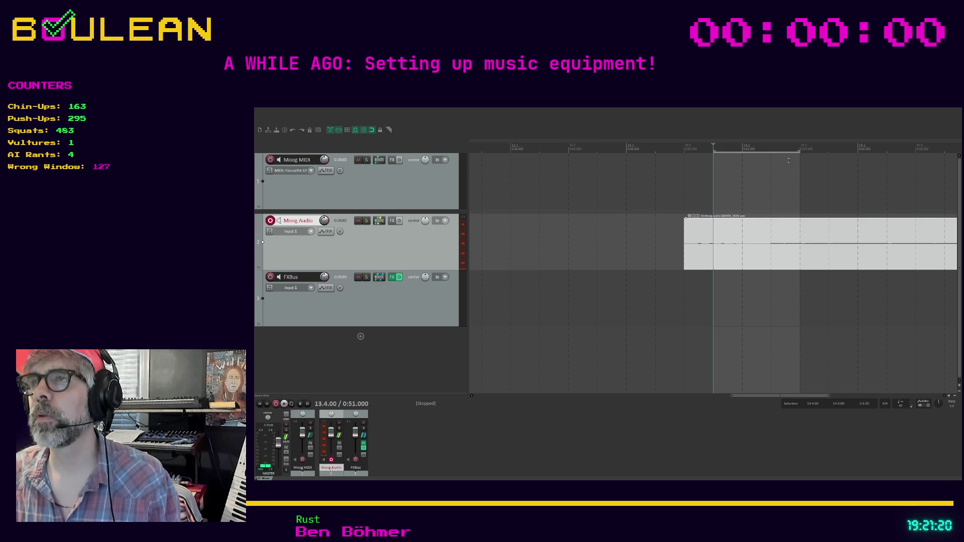
key(space)
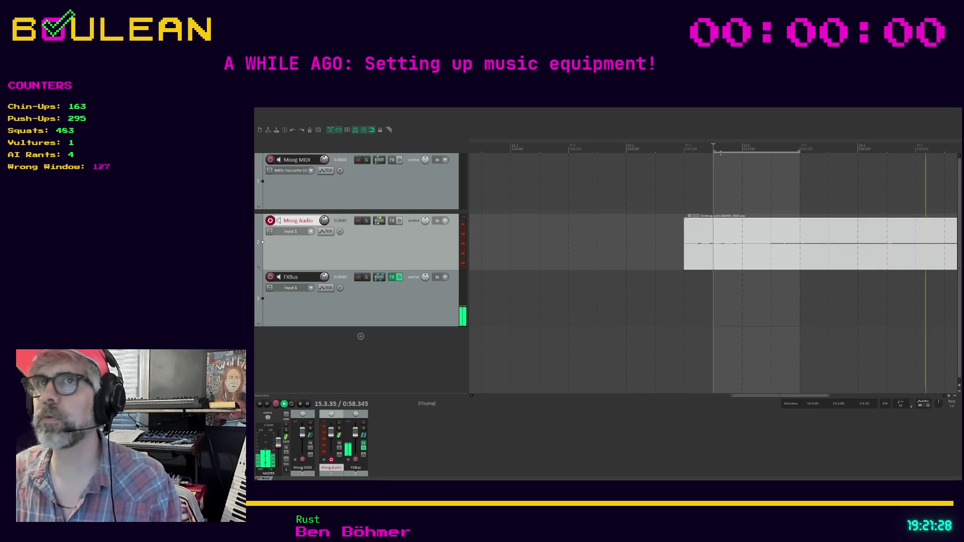
key(space)
key(space)
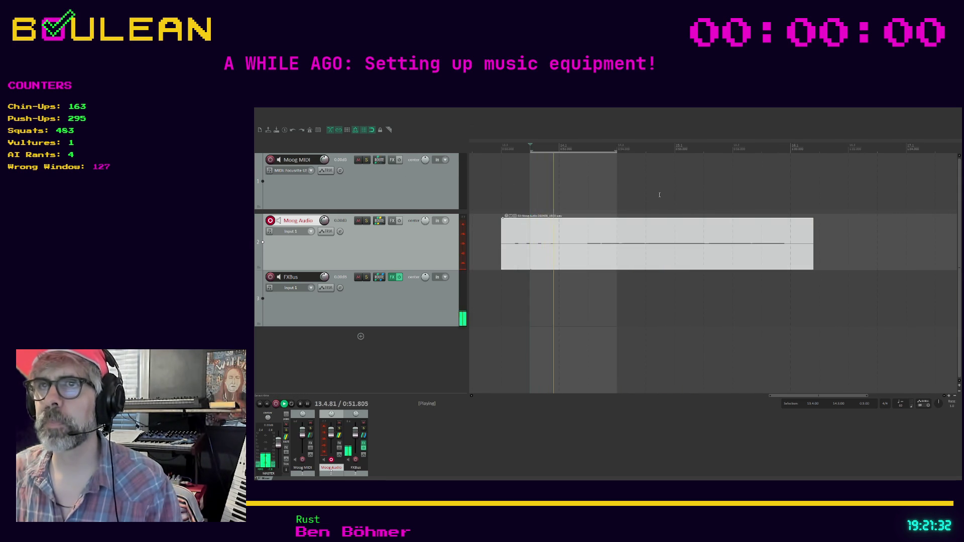
key(ctrl+space)
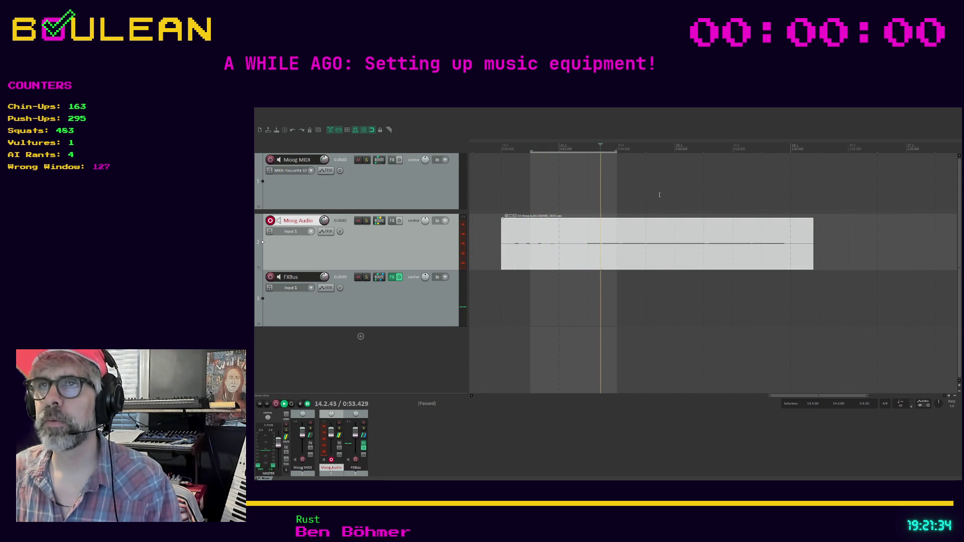
key(ctrl+space)
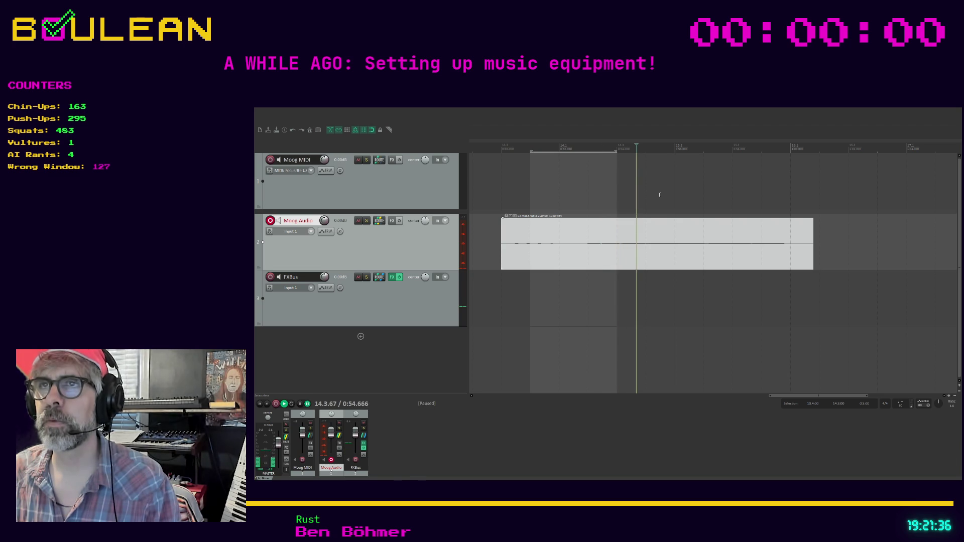
key(alt+Tab)
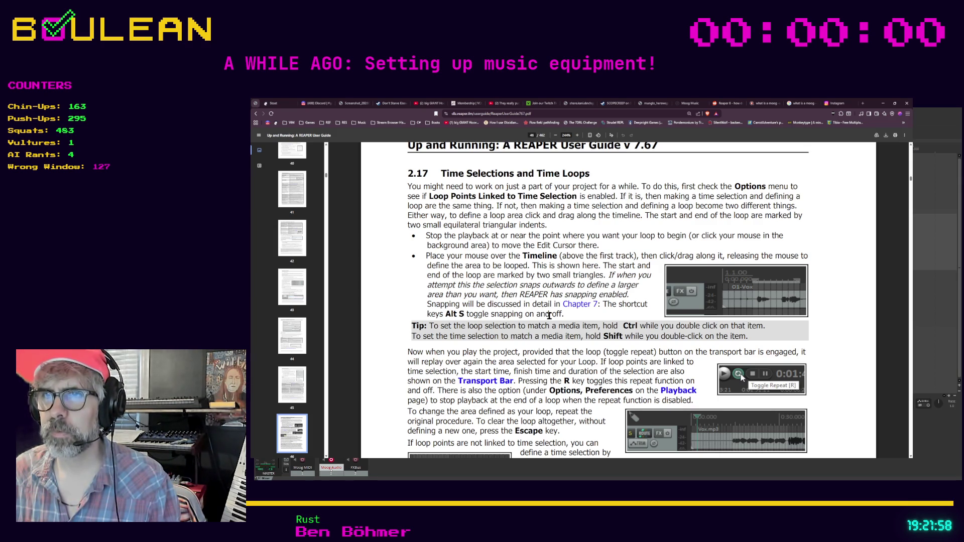
Step: Glance over the guide's 2.17 passage on dragging time selections, then minimize the browser
scroll(549, 316, down, 1)
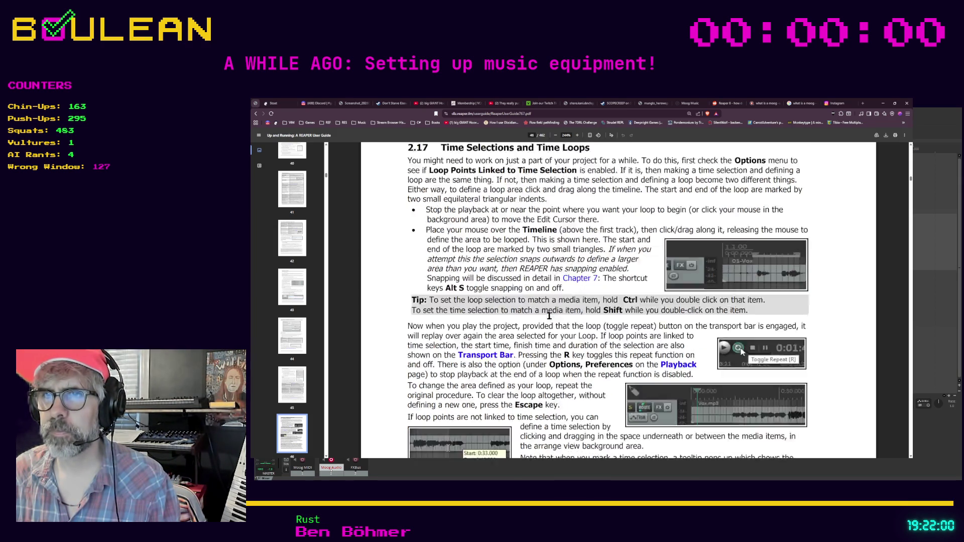
scroll(549, 316, up, 1)
scroll(549, 315, down, 1)
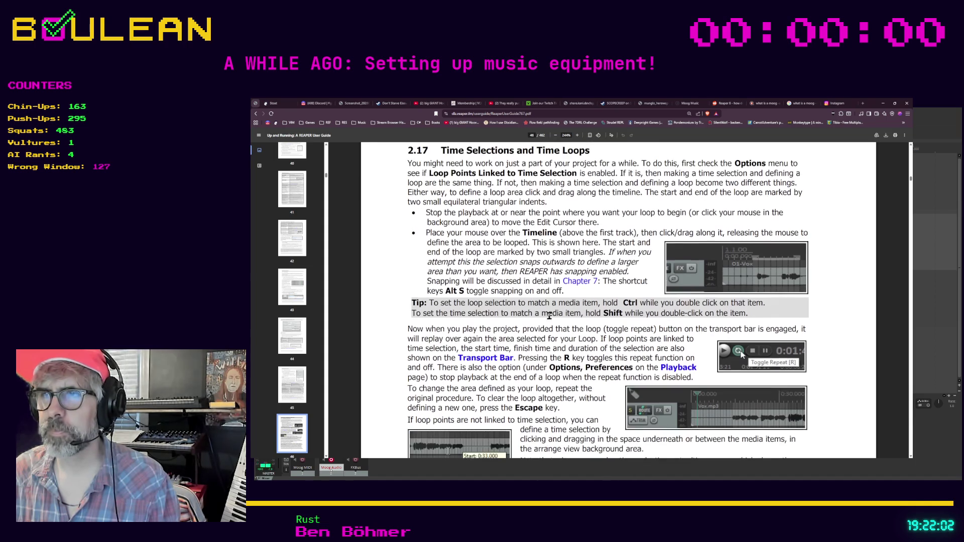
click(883, 104)
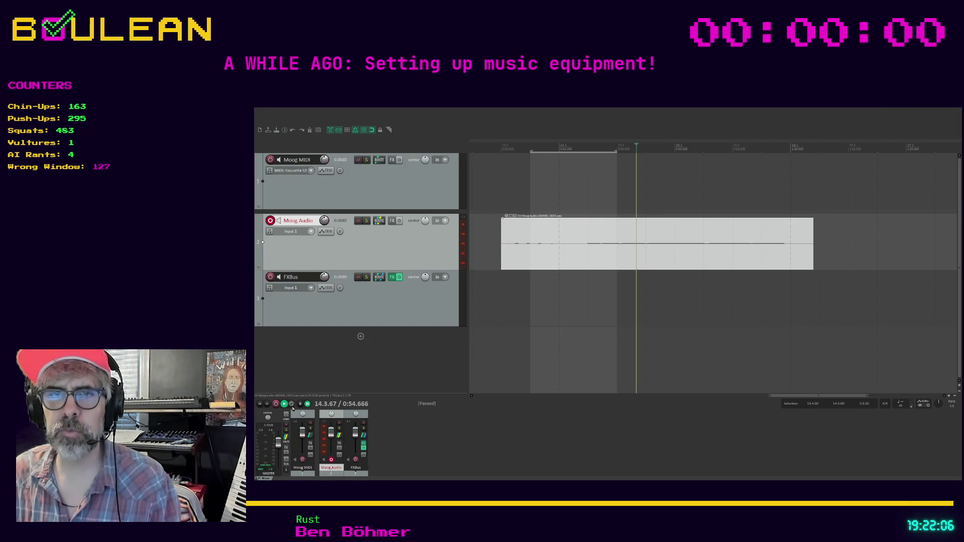
Step: Resume playback, then replace the selection with a new one from about 14.4 to 15.2
key(space)
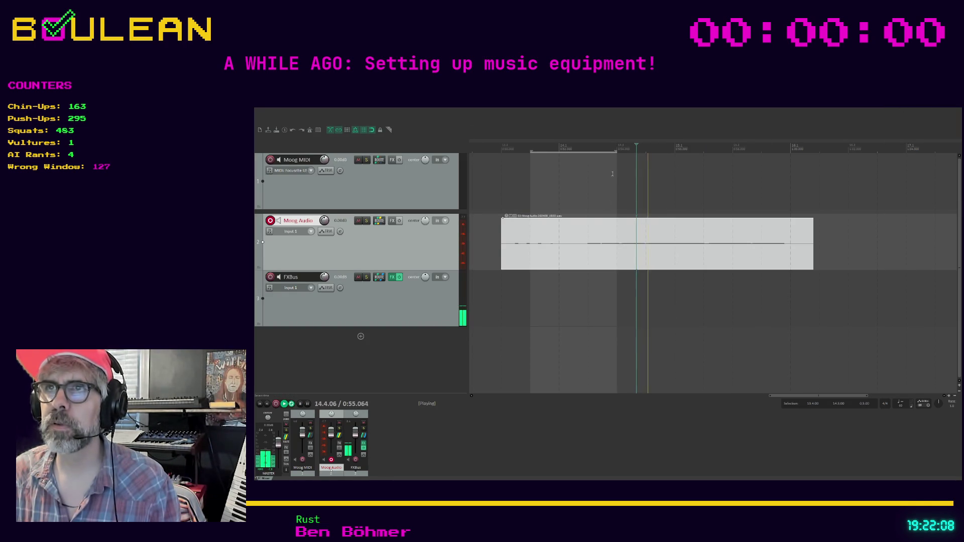
click(531, 161)
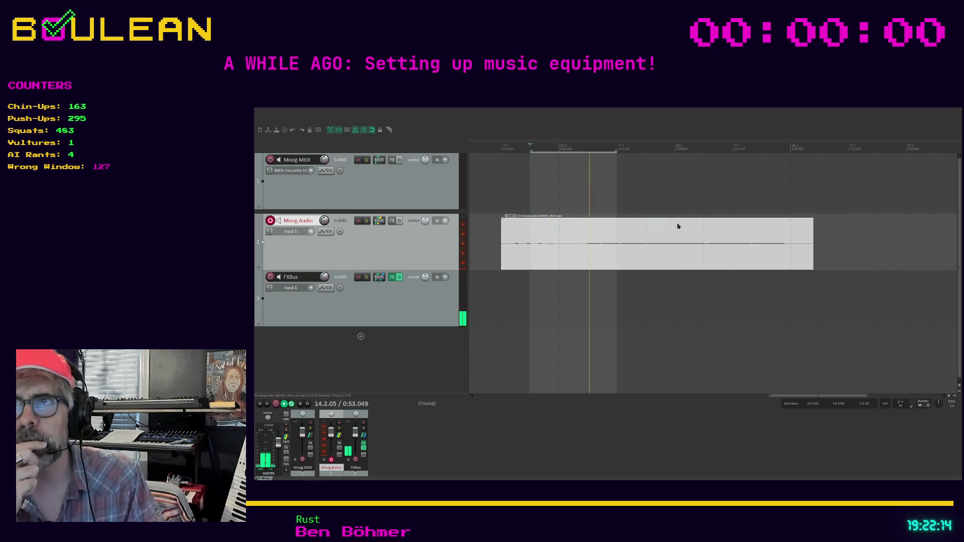
click(652, 149)
drag(652, 150, 725, 150)
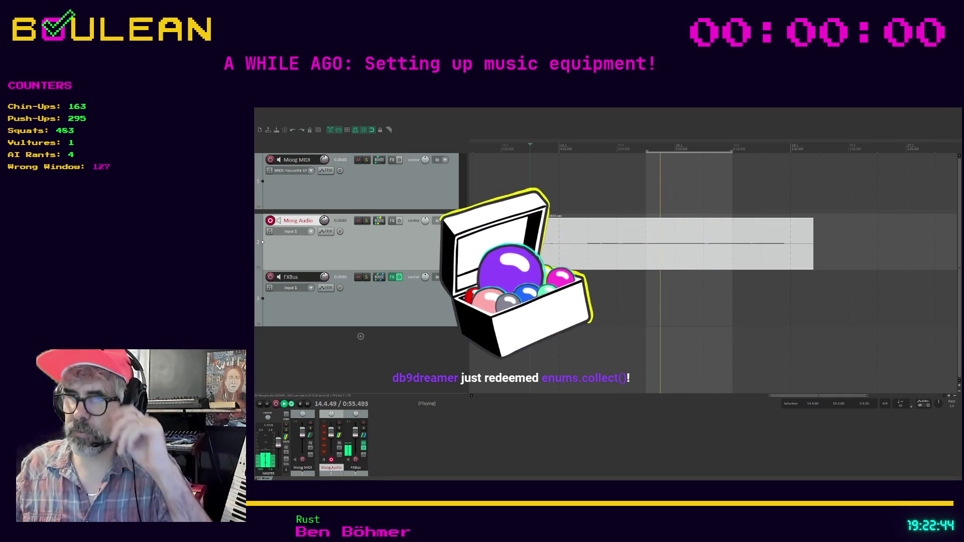
Step: Read further into guide section 2.17, then return to REAPER and restart looped playback of the selection
key(alt+Tab)
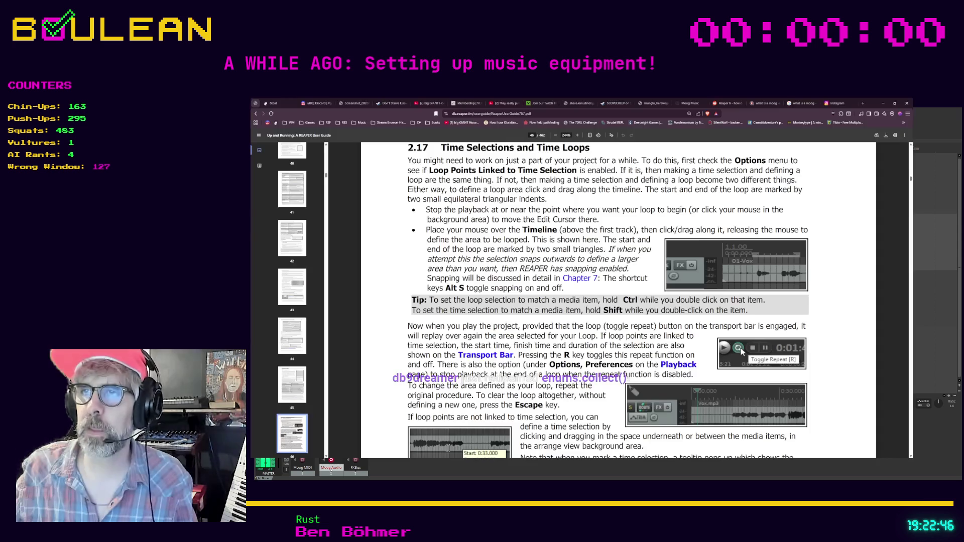
scroll(639, 198, down, 1)
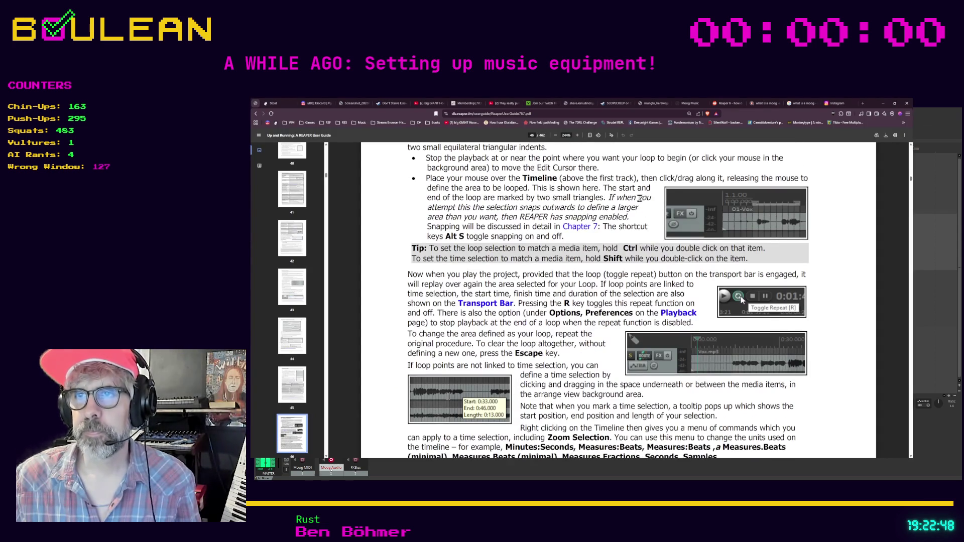
scroll(608, 227, down, 1)
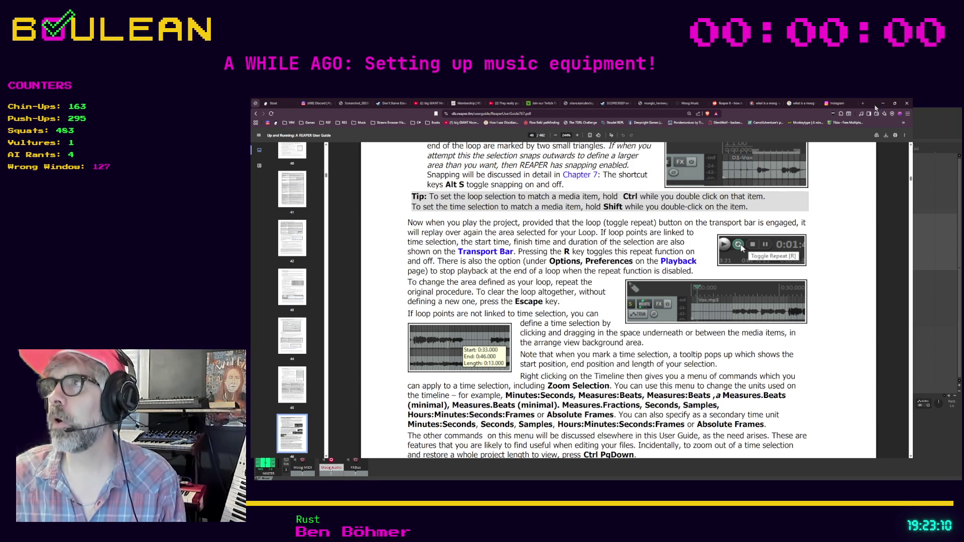
click(883, 103)
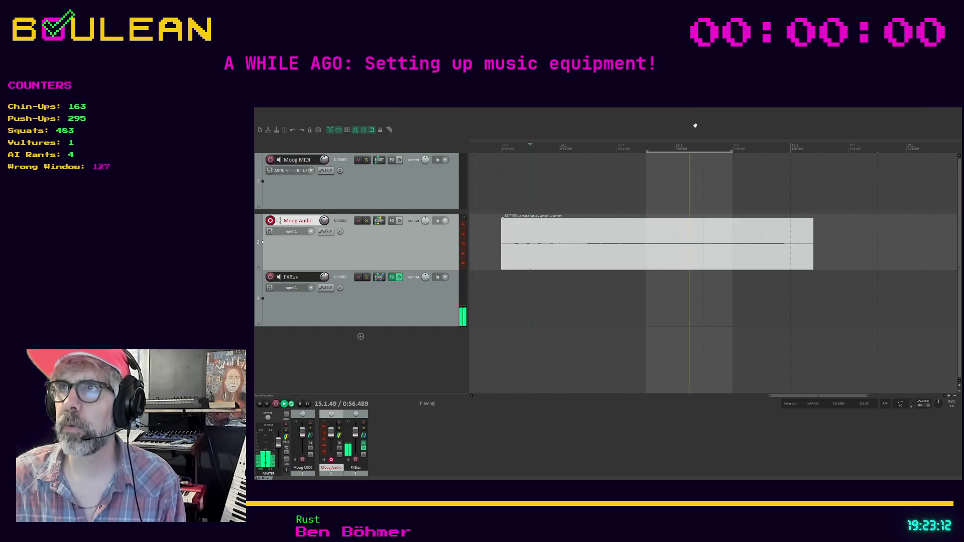
key(space)
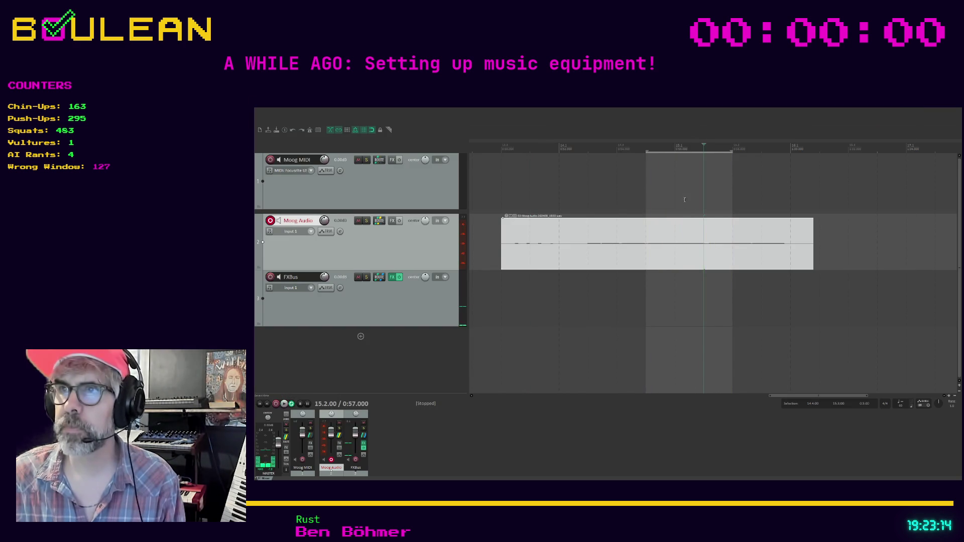
key(space)
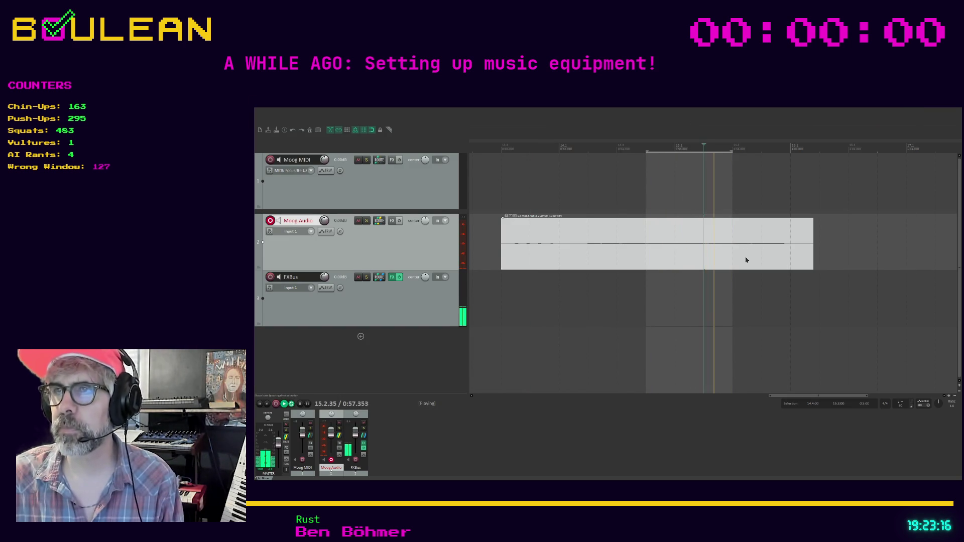